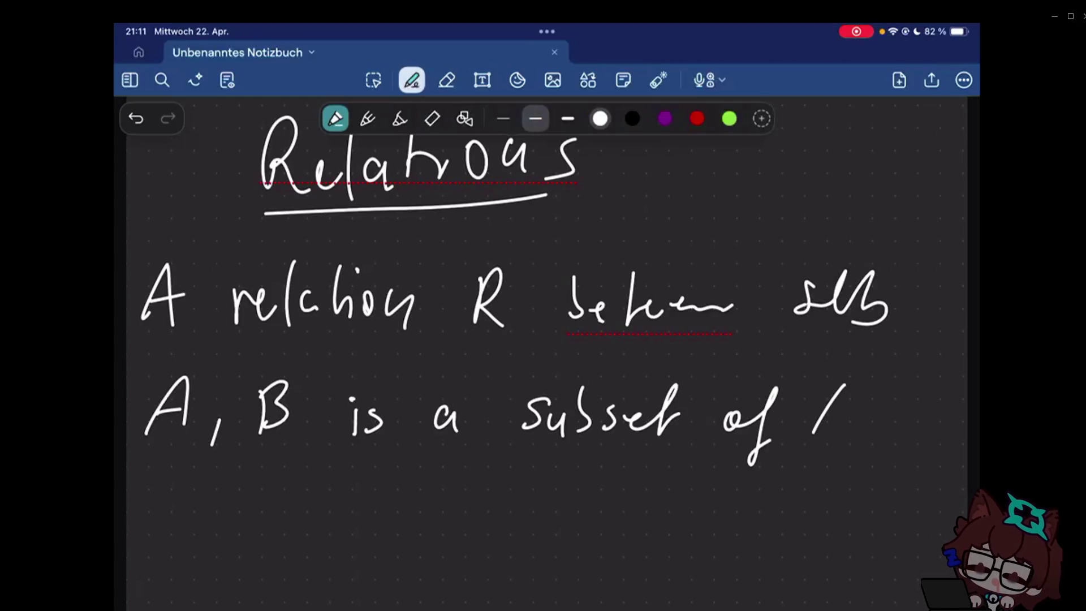
- Finish the definition line so it reads "subset of A×B." in white pen
left_click_drag(842, 386, 848, 437)
left_click_drag(819, 416, 844, 414)
left_click_drag(859, 407, 869, 419)
left_click_drag(884, 392, 883, 437)
left_click_drag(883, 395, 886, 434)
left_click(921, 432)
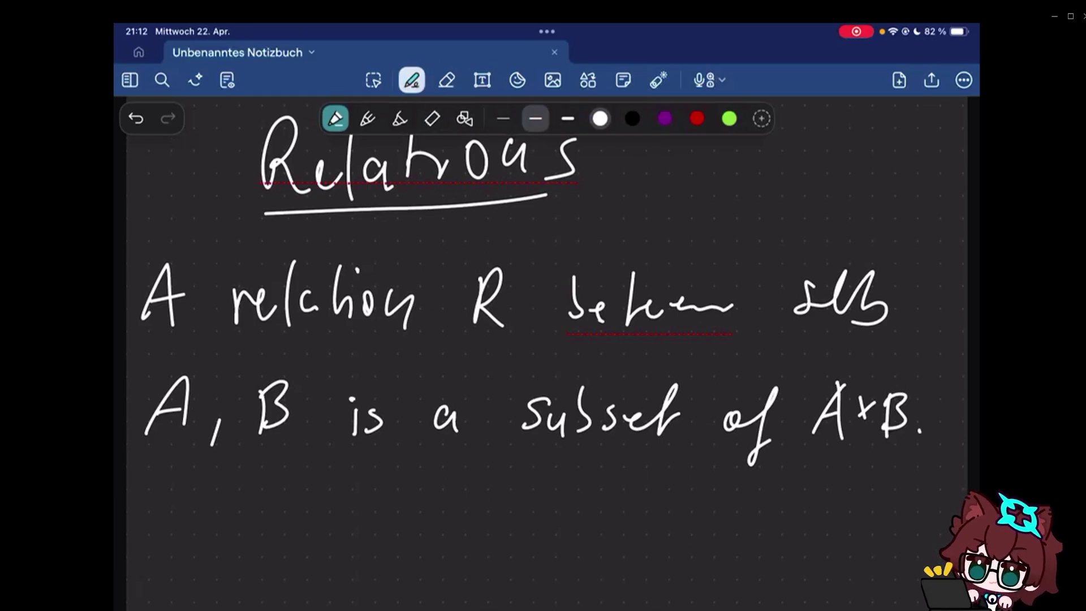
scroll(543, 340, "down", 5)
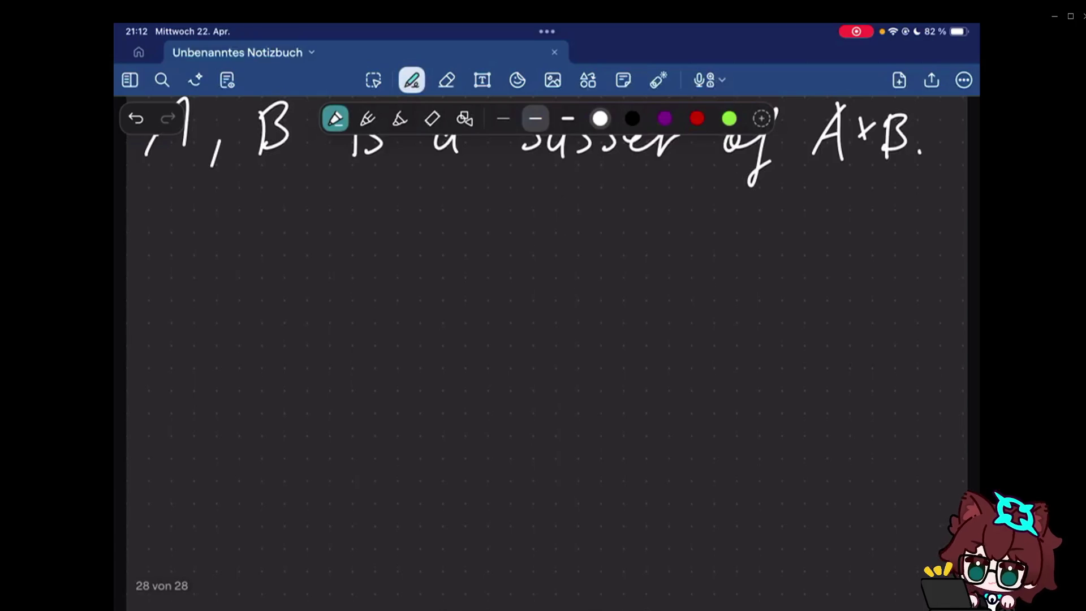
scroll(543, 339, "up", 1)
- Write an underlined "Example:" heading in quotation marks below the definition
left_click_drag(159, 266, 174, 311)
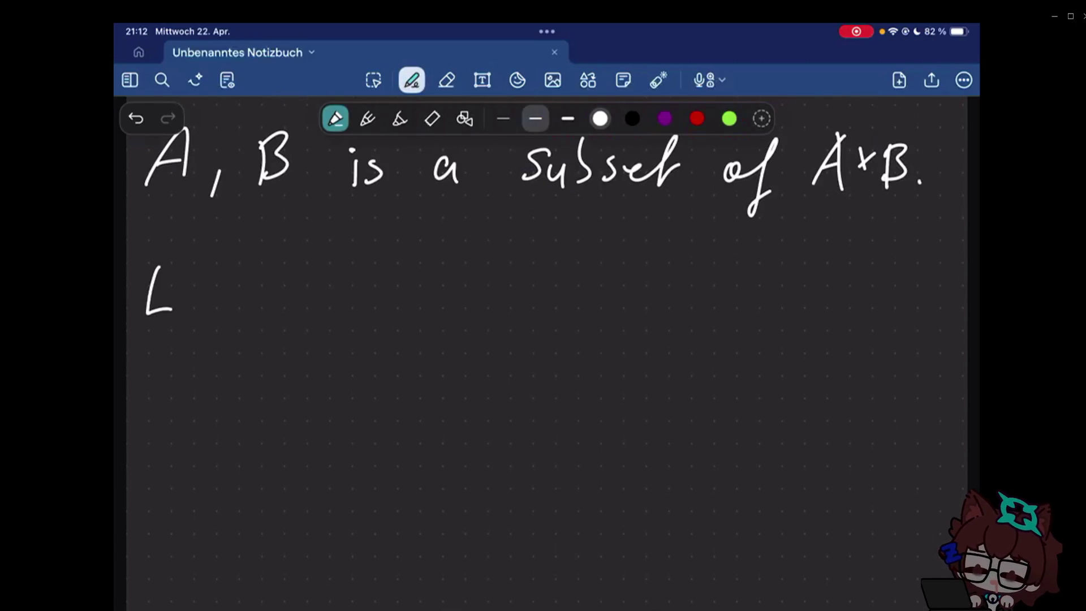
left_click_drag(149, 270, 185, 267)
left_click_drag(149, 290, 179, 288)
left_click_drag(187, 282, 288, 298)
left_click_drag(293, 289, 294, 329)
left_click_drag(323, 293, 356, 288)
left_click_drag(150, 341, 292, 326)
left_click(357, 306)
left_click_drag(134, 240, 136, 259)
left_click_drag(361, 243, 358, 254)
left_click_drag(368, 241, 366, 254)
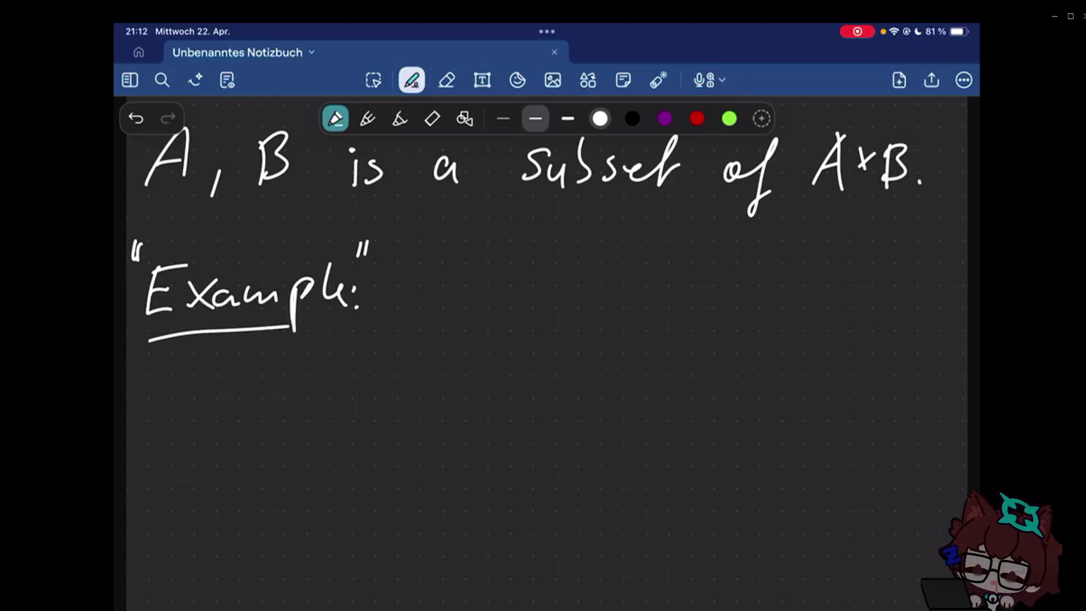
scroll(543, 339, "down", 2)
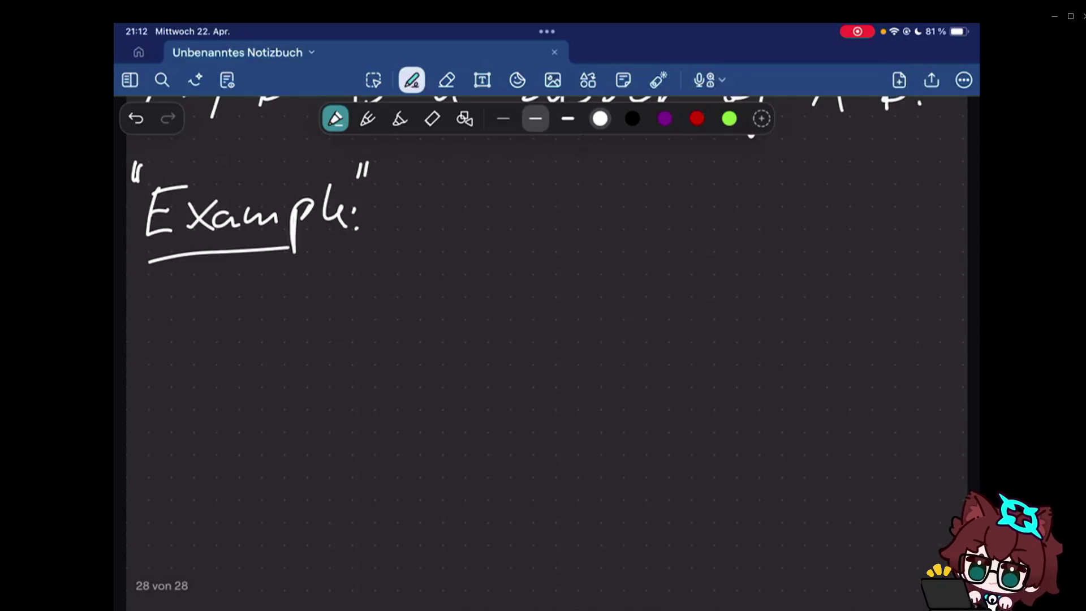
scroll(543, 339, "down", 1)
scroll(543, 339, "up", 1)
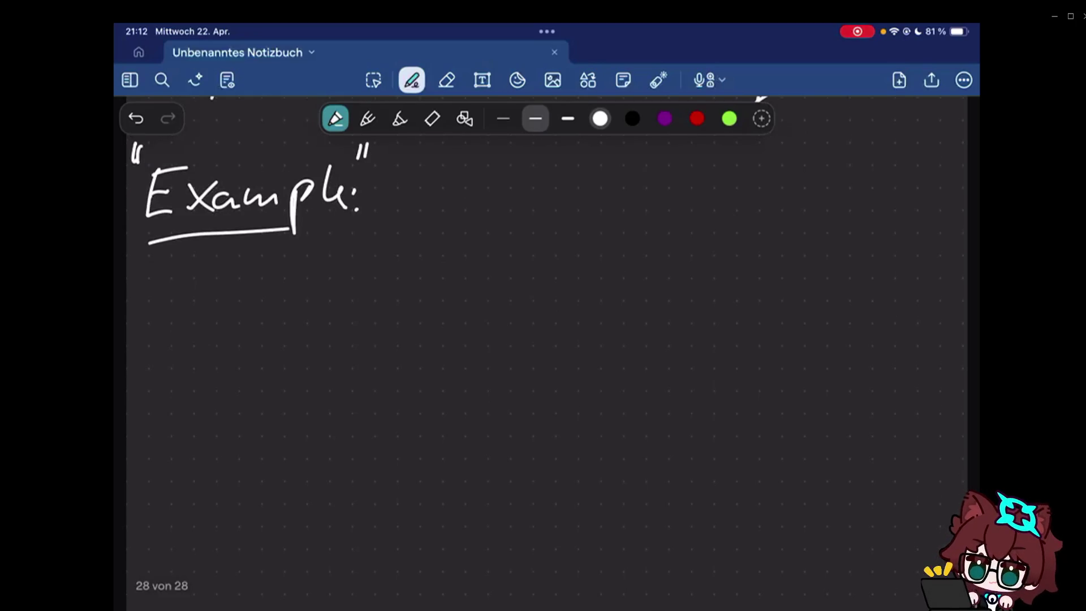
- Begin set A = {C, C++, under the Example heading
mouse_move(200, 329)
left_mouse_down()
mouse_move(231, 332)
mouse_move(246, 307)
left_mouse_up()
left_click_drag(269, 298, 290, 296)
left_click_drag(269, 307, 290, 307)
left_click_drag(353, 258, 348, 336)
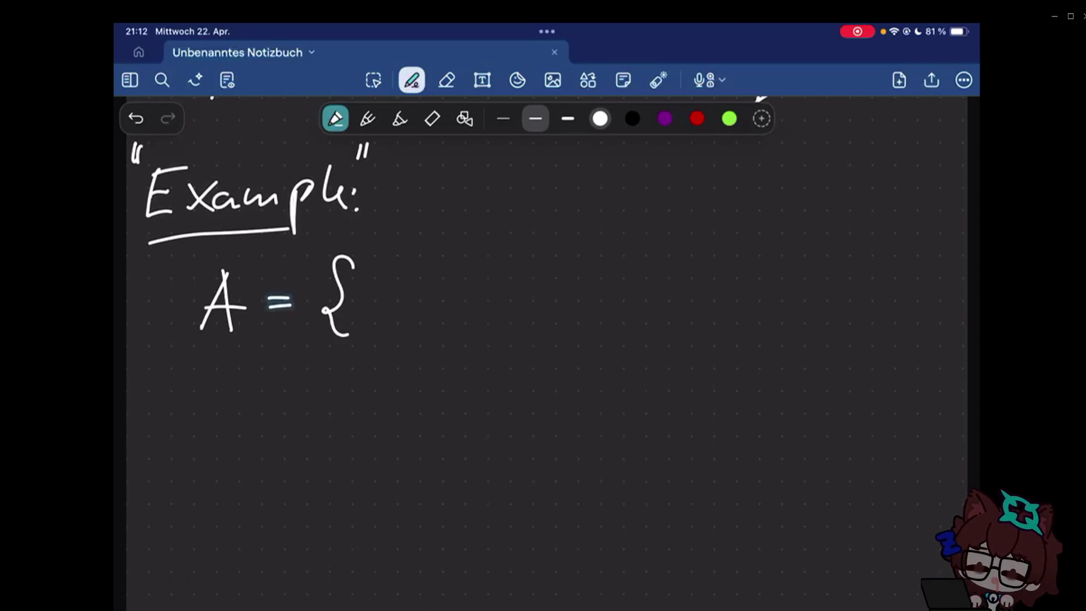
left_click_drag(402, 285, 401, 312)
left_click_drag(416, 314, 417, 334)
left_click(483, 274)
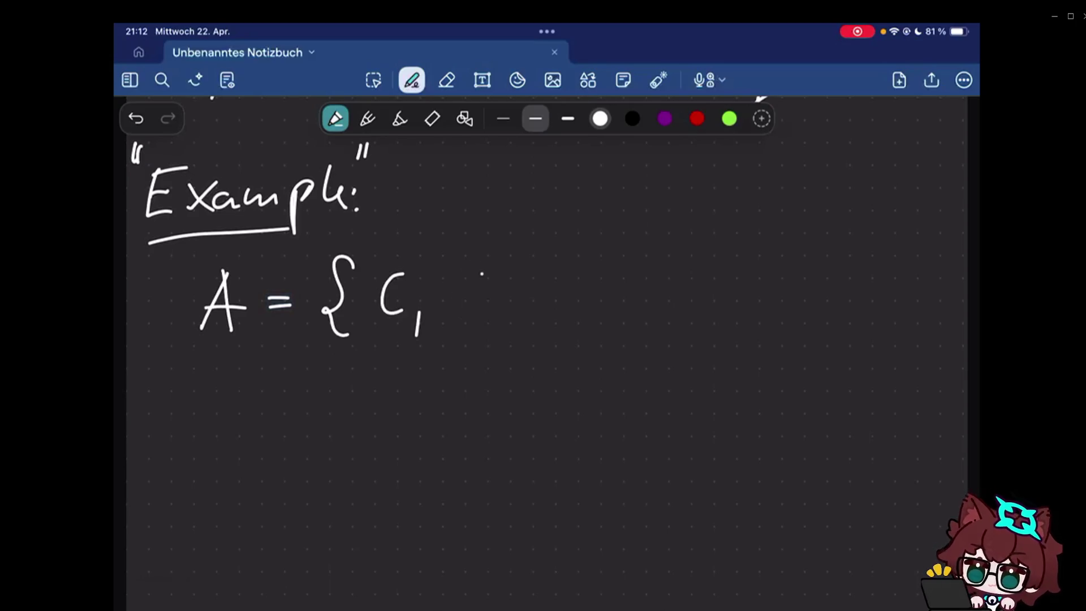
left_click_drag(482, 273, 482, 314)
left_click_drag(489, 297, 507, 295)
left_click_drag(499, 284, 498, 313)
left_click_drag(512, 295, 531, 293)
left_click_drag(521, 282, 521, 308)
left_click_drag(552, 307, 550, 327)
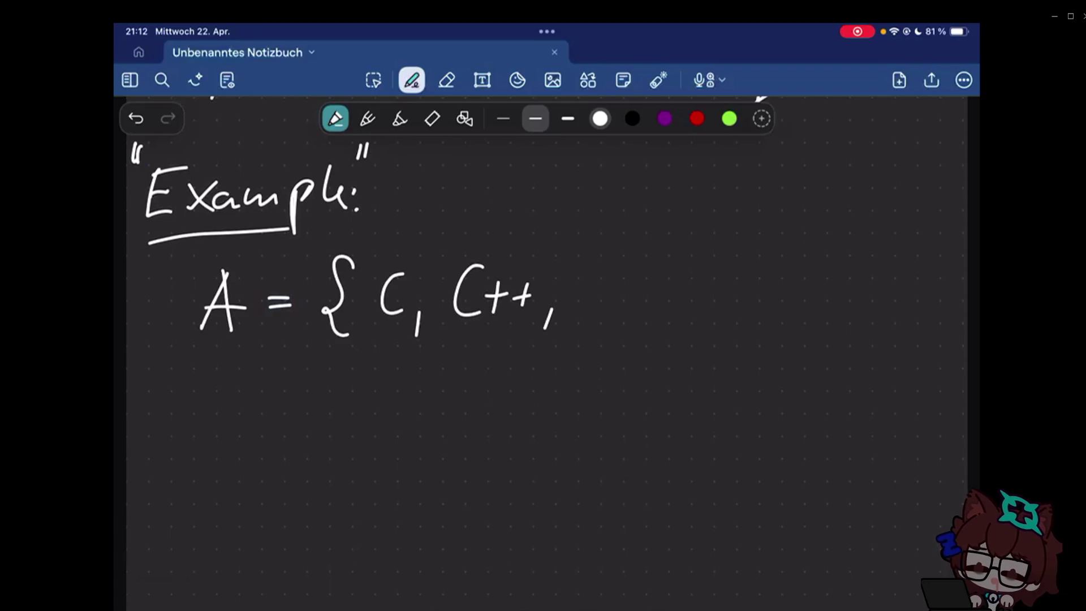
- Add C# as the third element, retrace the equals sign, and follow it with a comma
left_click_drag(611, 267, 606, 322)
left_click_drag(626, 285, 643, 284)
left_click_drag(635, 274, 636, 296)
left_click_drag(645, 283, 663, 281)
left_click_drag(653, 272, 643, 309)
left_click_drag(635, 298, 633, 324)
left_click_drag(645, 308, 660, 307)
left_click_drag(654, 298, 652, 330)
left_click_drag(268, 296, 292, 294)
left_click_drag(268, 307, 292, 306)
left_click_drag(697, 317, 694, 330)
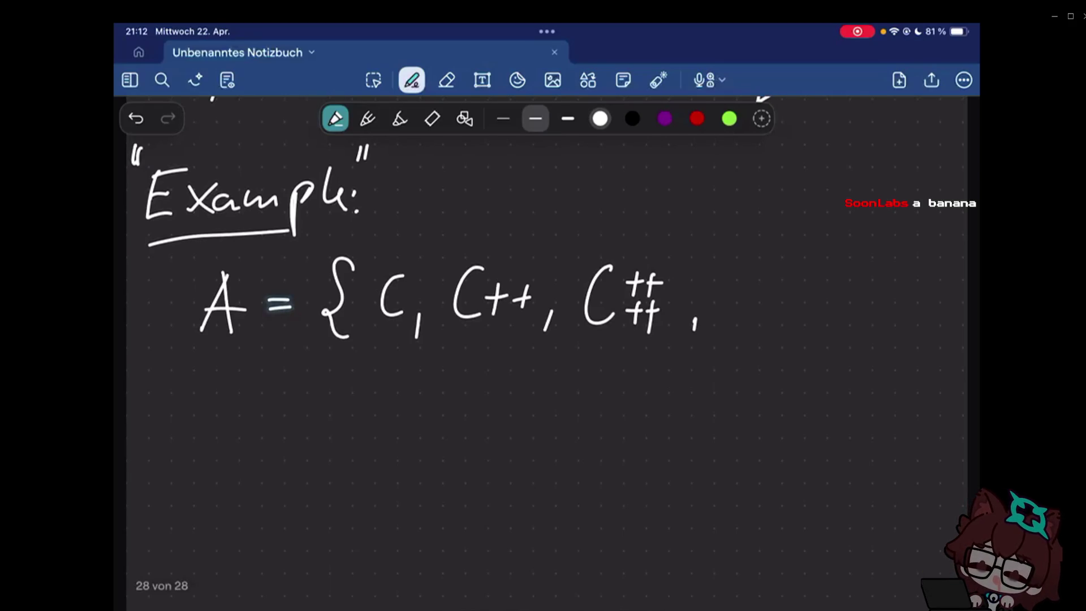
- Add a banana sketch and a red apple scribble as elements, then close set A's brace in white
left_click_drag(769, 270, 737, 316)
mouse_move(770, 272)
left_mouse_down()
mouse_move(778, 265)
mouse_move(738, 322)
left_mouse_up()
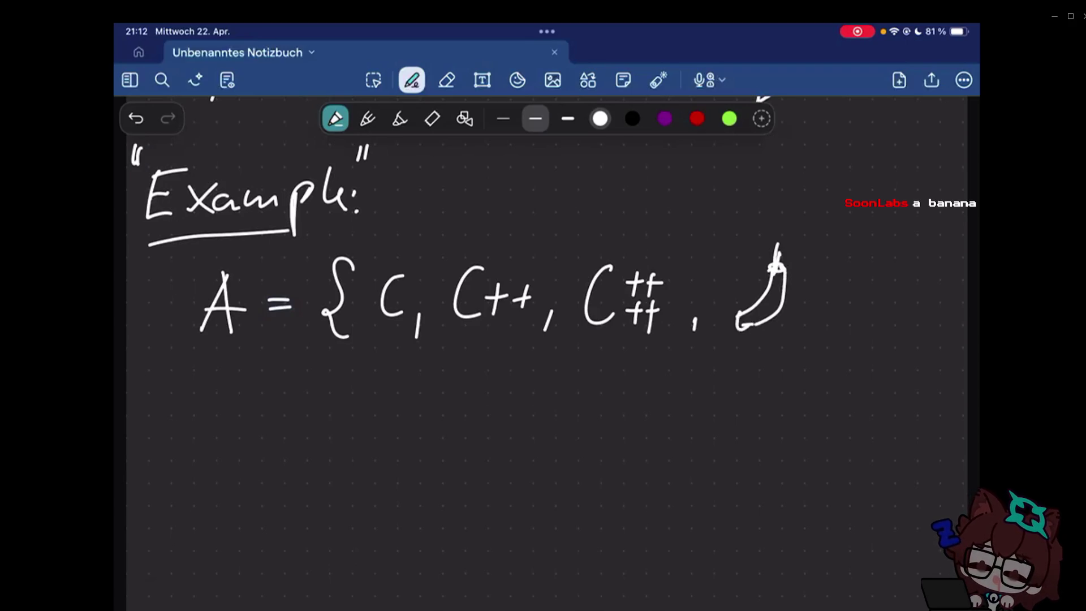
left_click_drag(811, 314, 805, 326)
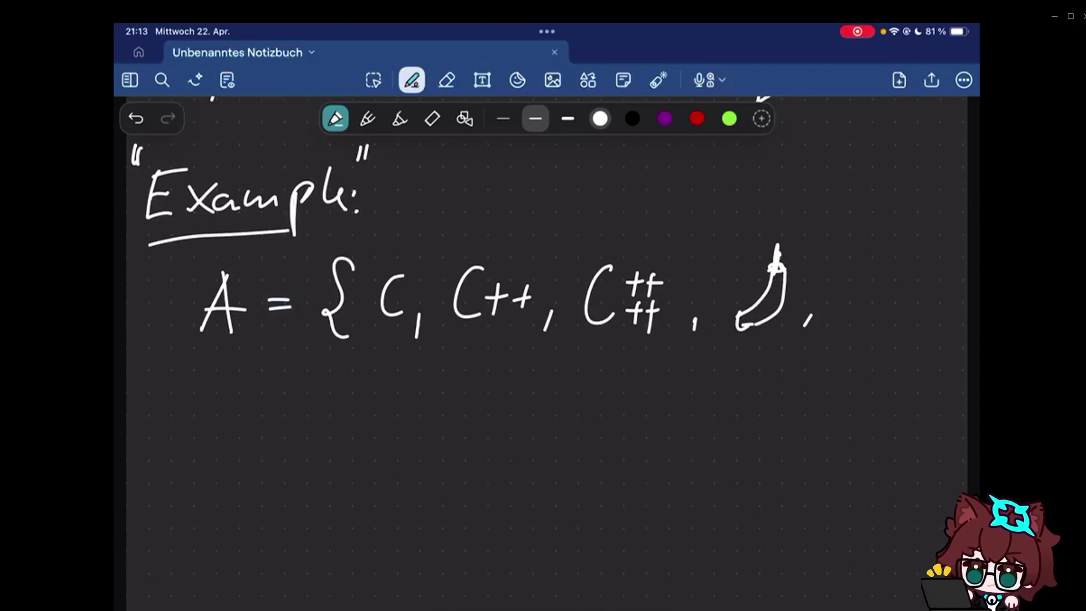
left_click(697, 118)
left_click_drag(858, 266, 865, 297)
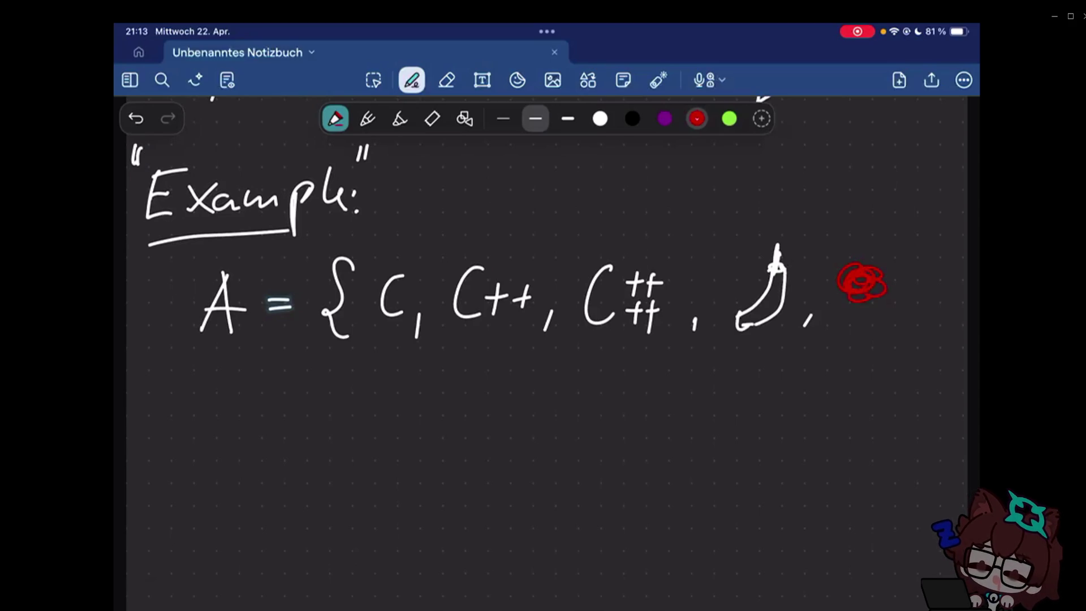
left_click(600, 119)
left_click_drag(911, 252, 904, 326)
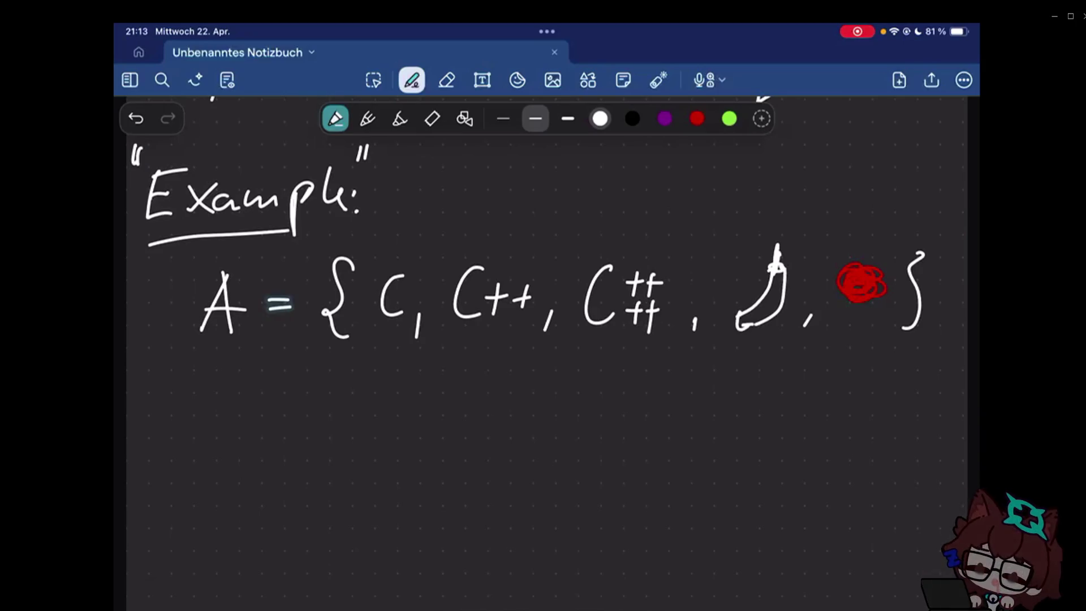
scroll(544, 339, "down", 1)
- Start the next line with "B =" below set A
left_click_drag(193, 370, 192, 430)
left_click_drag(256, 393, 272, 408)
- Complete the line as B = {good, bad}
mouse_move(343, 355)
left_mouse_down()
mouse_move(317, 401)
mouse_move(333, 437)
left_mouse_up()
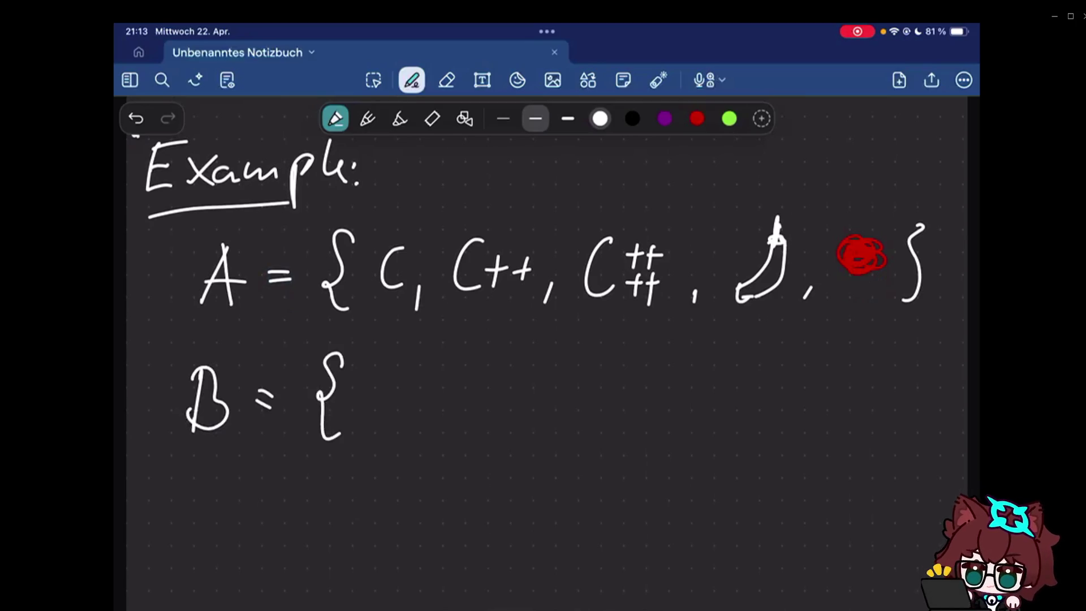
left_click_drag(393, 395, 370, 439)
left_click_drag(416, 397, 438, 398)
left_click(436, 396)
mouse_move(464, 396)
left_mouse_down()
mouse_move(473, 417)
mouse_move(516, 434)
left_mouse_up()
mouse_move(559, 373)
left_mouse_down()
mouse_move(561, 416)
mouse_move(613, 416)
left_mouse_up()
left_click_drag(643, 395, 650, 417)
left_click_drag(670, 367, 670, 420)
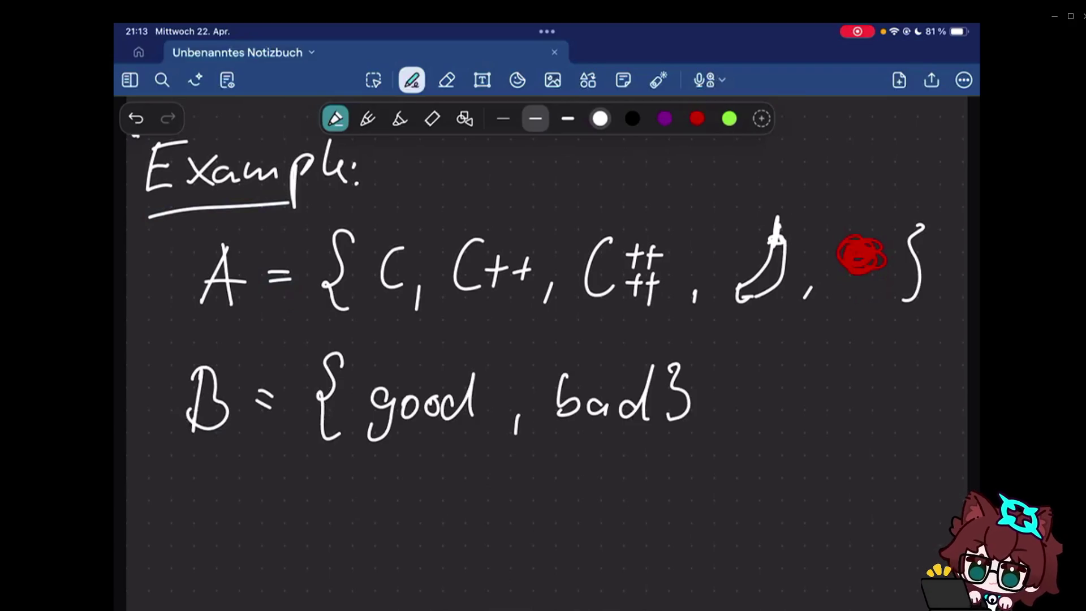
scroll(544, 340, "down", 2)
mouse_move(147, 499)
left_mouse_down()
mouse_move(162, 472)
mouse_move(180, 497)
mouse_move(236, 463)
left_mouse_up()
- Start the relation R = {(C, good), below set B
left_click_drag(209, 479, 238, 476)
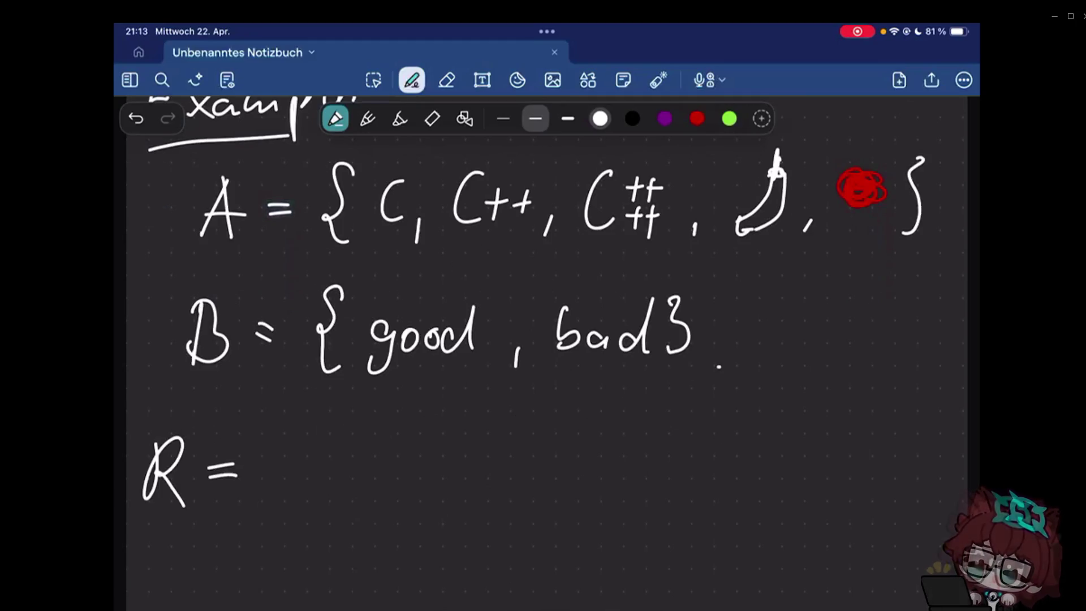
left_click_drag(288, 428, 271, 508)
left_click_drag(346, 436, 333, 502)
left_click_drag(380, 450, 389, 505)
mouse_move(415, 465)
left_mouse_down()
mouse_move(436, 462)
mouse_move(414, 502)
left_mouse_up()
left_click_drag(456, 467, 453, 469)
left_click_drag(479, 468, 477, 480)
left_click_drag(504, 468, 511, 482)
left_click_drag(520, 431, 528, 501)
left_click_drag(556, 489, 552, 502)
- Add the pair (C++, bad), erasing a stray dot before it
mouse_move(631, 450)
left_mouse_down()
mouse_move(630, 491)
mouse_move(652, 473)
left_mouse_up()
left_click_drag(642, 462, 642, 487)
left_click_drag(656, 474, 676, 472)
left_click_drag(667, 462, 666, 486)
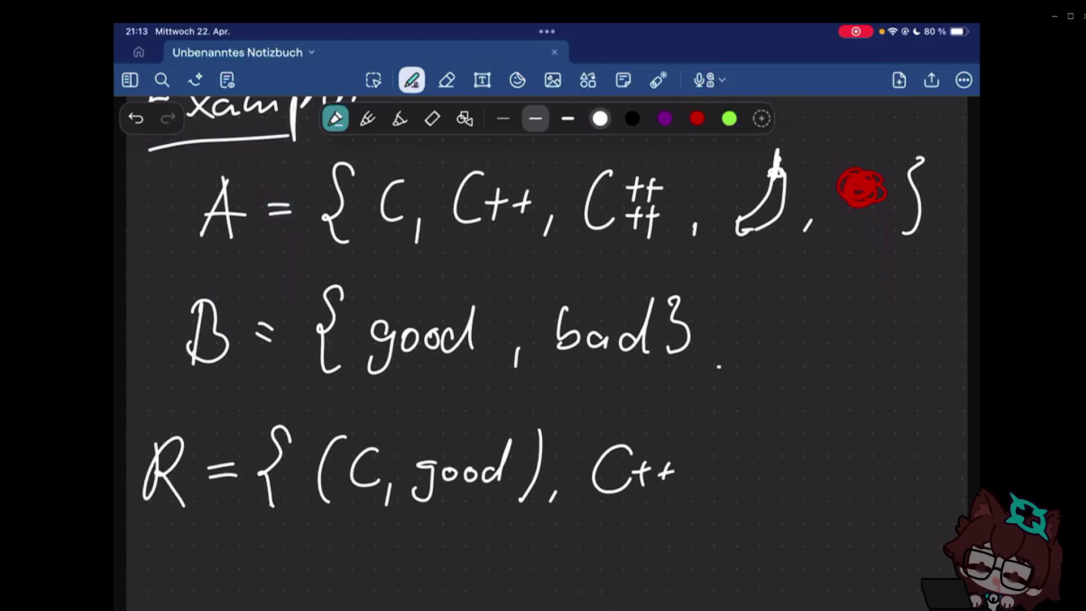
left_click_drag(585, 450, 581, 496)
left_click_drag(702, 495, 700, 506)
left_click(446, 80)
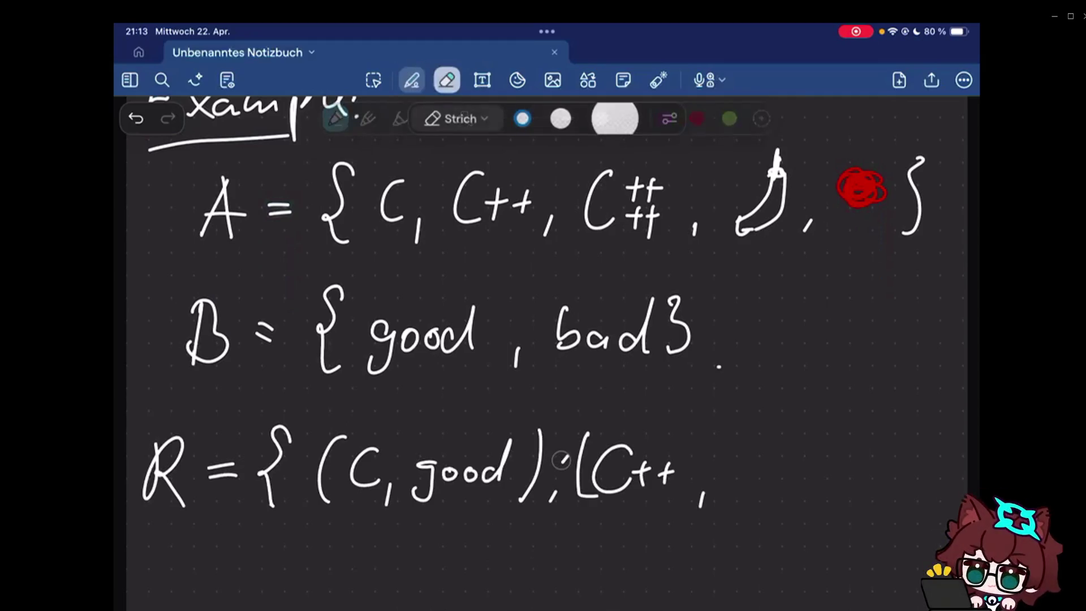
left_click(562, 459)
left_click(412, 81)
left_click_drag(720, 446, 721, 492)
left_click_drag(764, 475, 766, 492)
left_click_drag(789, 445, 789, 497)
left_click_drag(810, 431, 798, 504)
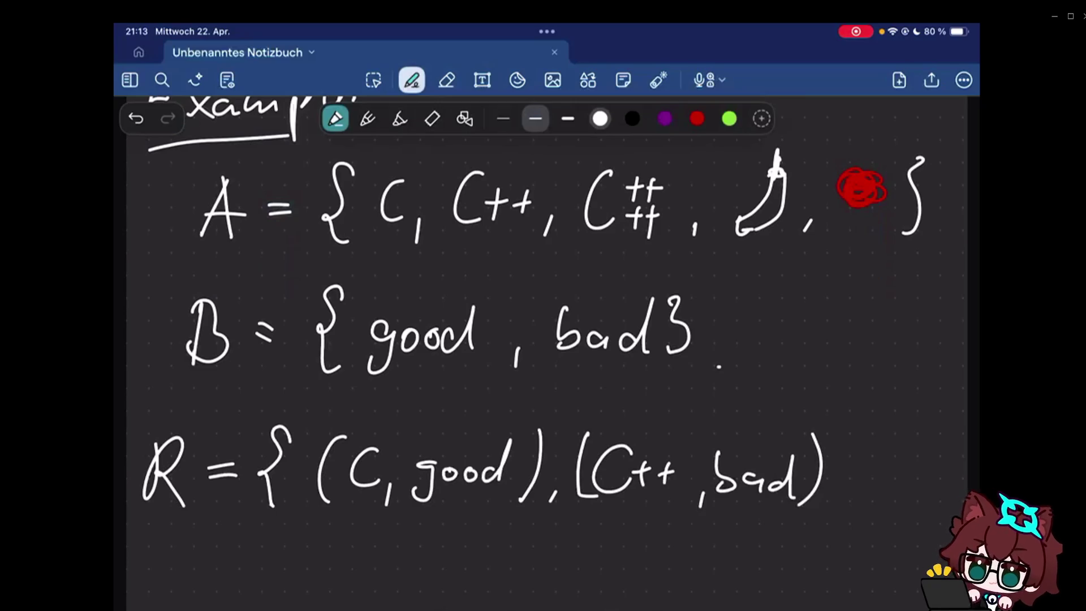
scroll(548, 352, "down", 5)
left_click_drag(845, 297, 839, 316)
- Add the final pair (C#, bad) on the next line and close relation R with a large brace
left_click_drag(346, 370, 348, 409)
left_click_drag(362, 363, 362, 386)
left_click_drag(354, 373, 373, 374)
mouse_move(380, 373)
left_mouse_down()
mouse_move(398, 374)
mouse_move(365, 411)
left_mouse_up()
left_click_drag(387, 392, 389, 414)
left_click_drag(316, 349, 307, 426)
left_click_drag(433, 413, 430, 433)
mouse_move(472, 374)
left_mouse_down()
mouse_move(482, 399)
mouse_move(458, 408)
left_mouse_up()
left_click_drag(502, 392, 498, 410)
left_click_drag(524, 373, 528, 413)
left_click(446, 80)
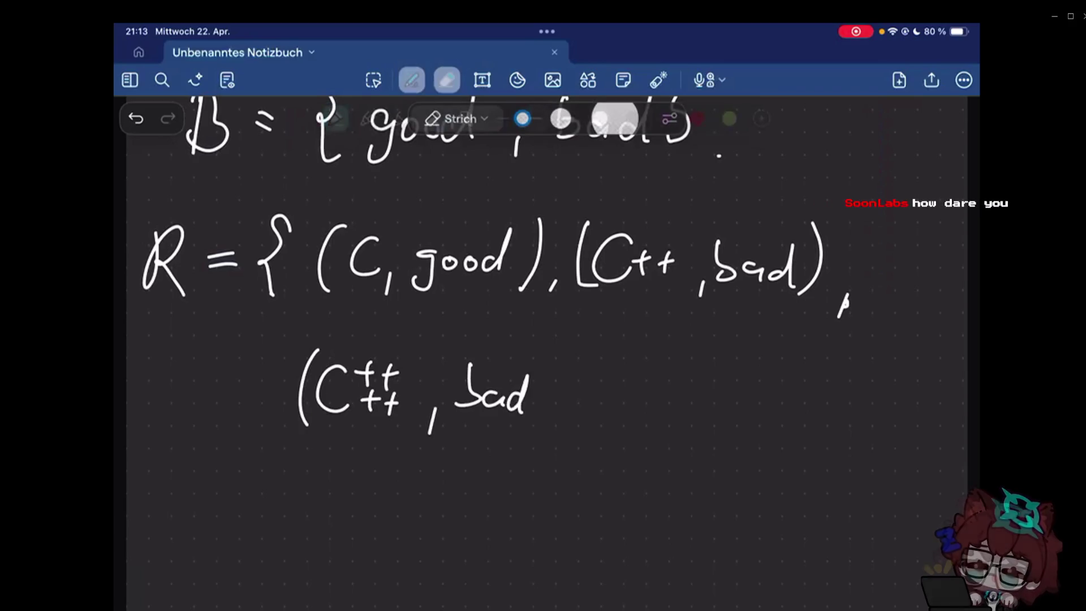
left_click_drag(544, 366, 554, 422)
left_click_drag(586, 343, 574, 456)
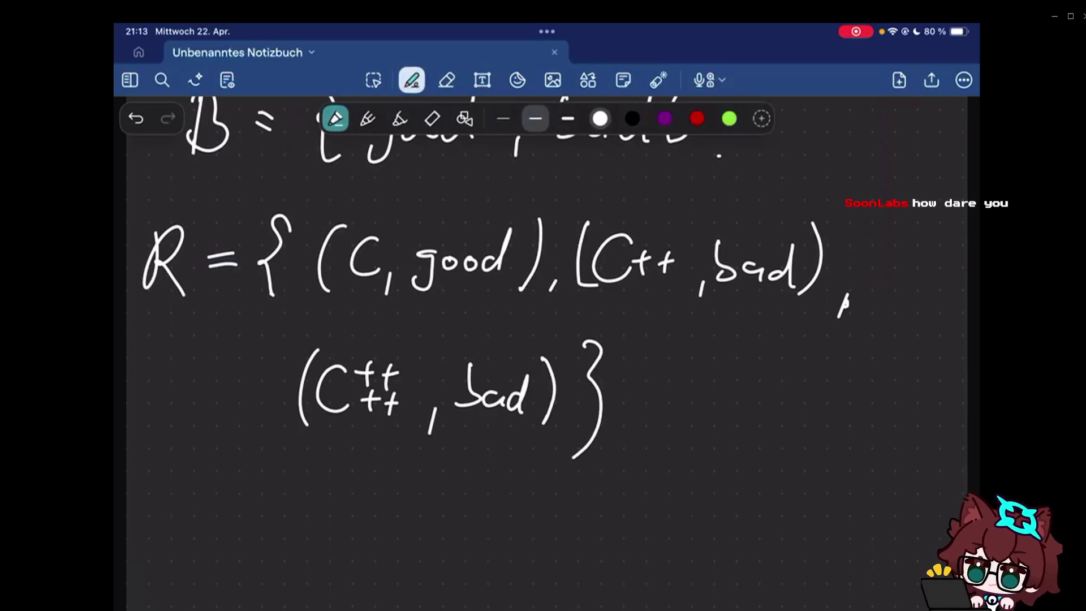
scroll(548, 340, "up", 2)
scroll(547, 339, "up", 2)
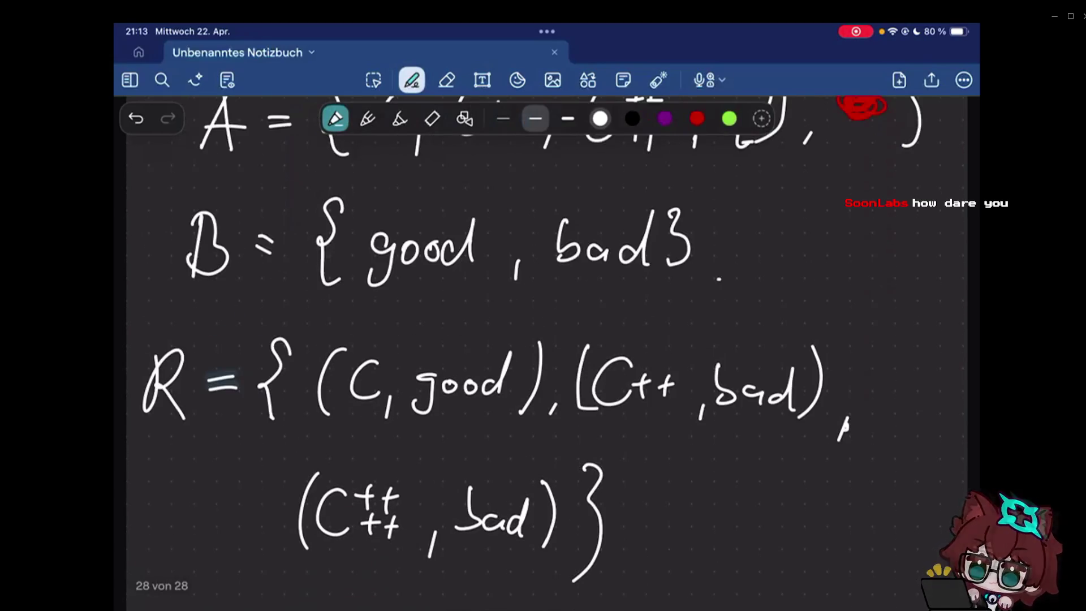
scroll(547, 339, "down", 2)
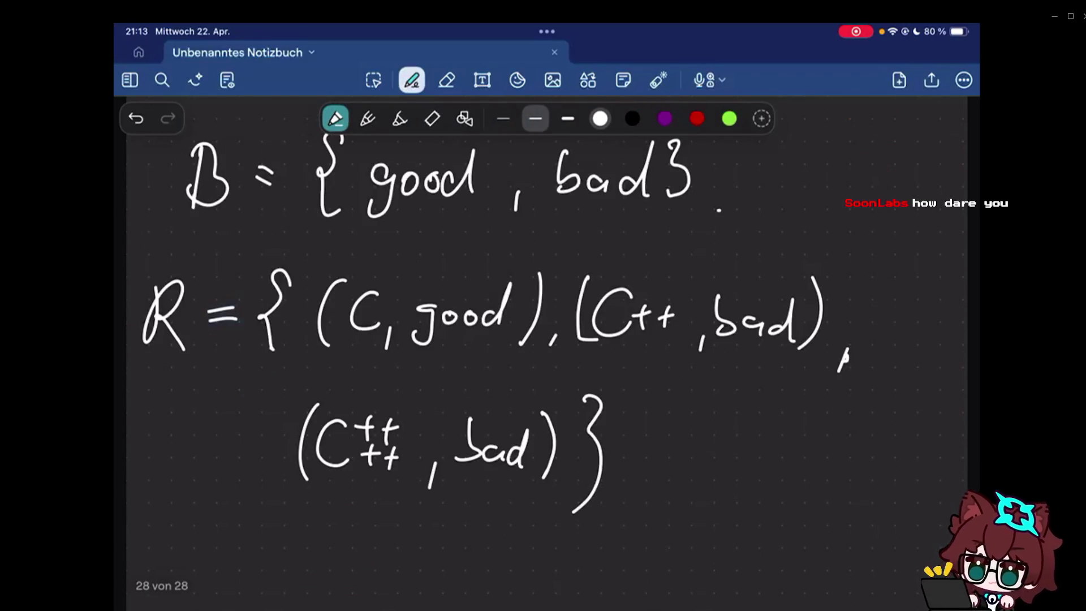
scroll(547, 340, "up", 2)
scroll(535, 353, "up", 1)
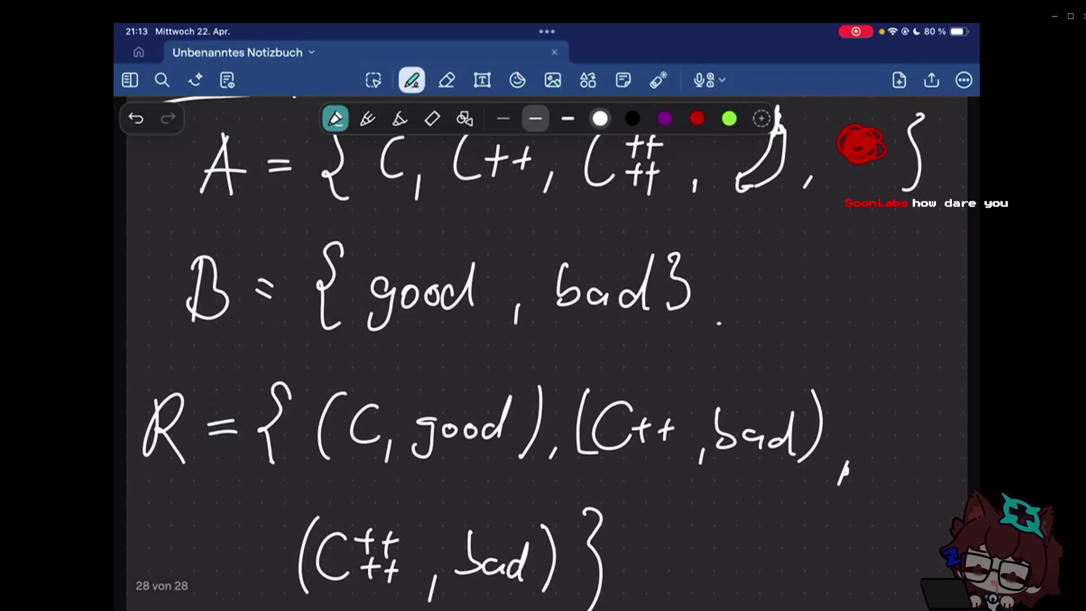
scroll(548, 353, "down", 1)
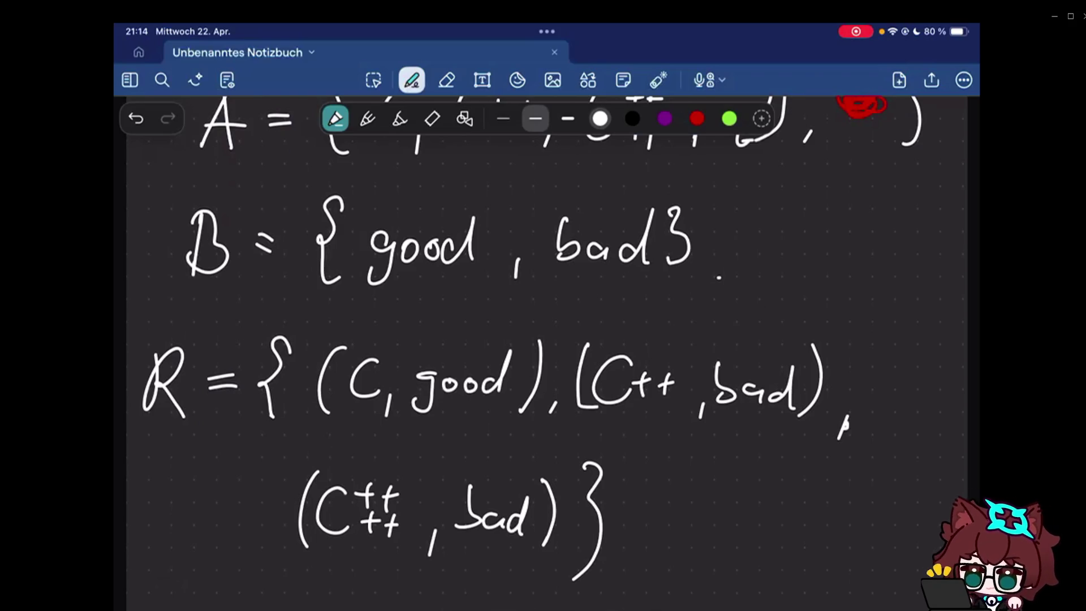
scroll(543, 382, "down", 3)
left_click_drag(195, 489, 232, 497)
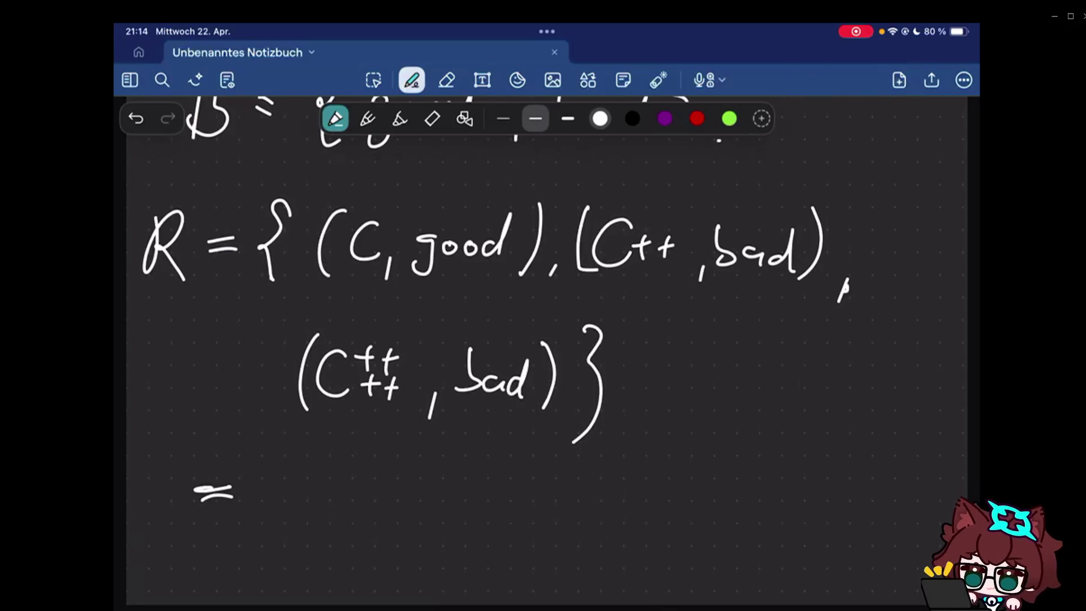
- Write the comma-separated row of relation symbols ≤, <, ≥, > below R
left_click_drag(311, 500, 302, 524)
left_click_drag(368, 472, 370, 492)
left_click_drag(349, 500, 371, 499)
left_click_drag(398, 504, 391, 519)
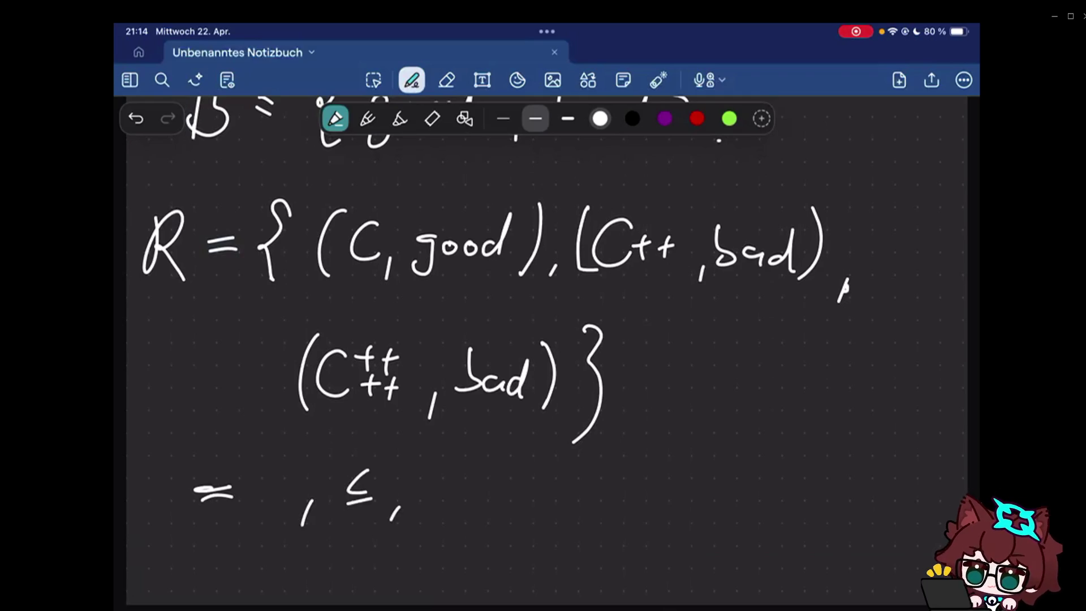
left_click_drag(442, 477, 443, 494)
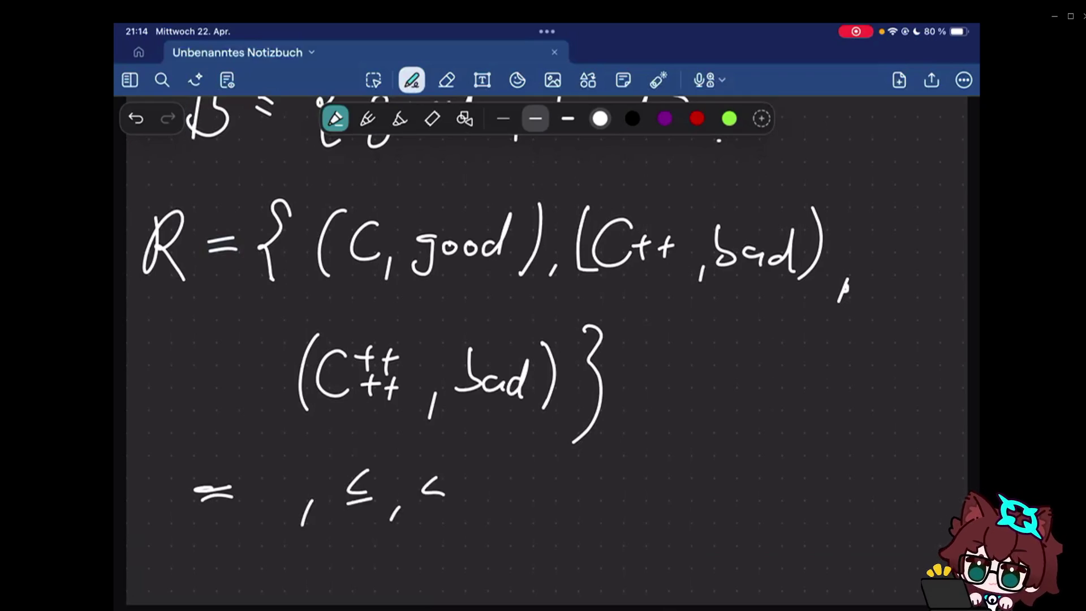
left_click_drag(477, 509, 475, 516)
left_click(523, 485)
left_click_drag(511, 481, 512, 497)
left_click_drag(510, 507, 537, 506)
left_click_drag(566, 514, 562, 527)
mouse_move(598, 487)
left_mouse_down()
mouse_move(600, 510)
mouse_move(634, 522)
left_mouse_up()
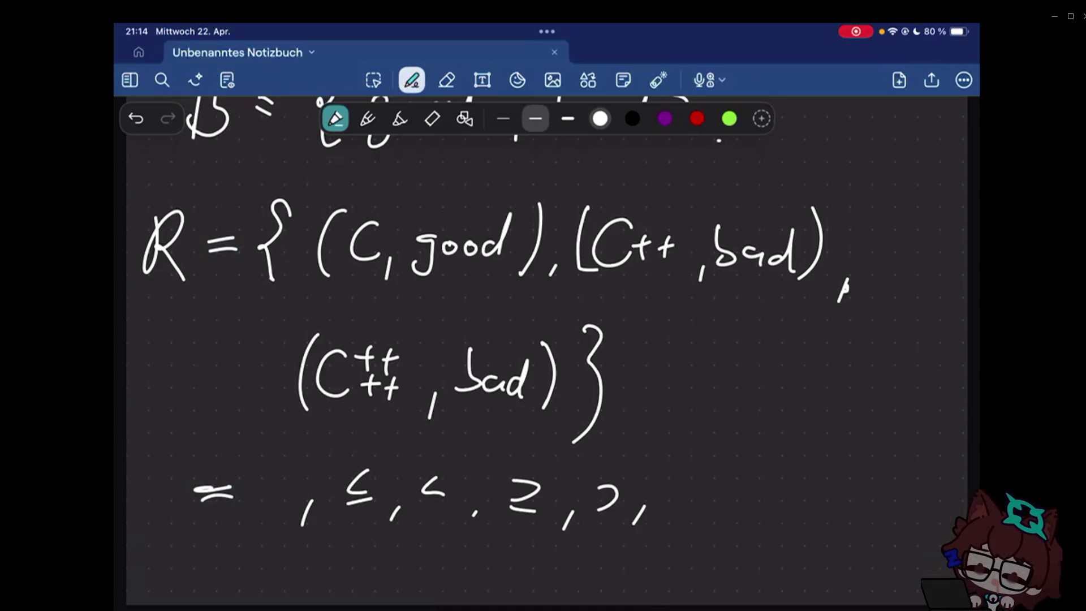
- Retrace the first symbol and end the row with a dash and trailing dots
left_click_drag(195, 489, 230, 492)
left_click_drag(684, 504, 704, 509)
left_click(720, 510)
left_click(733, 510)
left_click(746, 510)
left_click(758, 509)
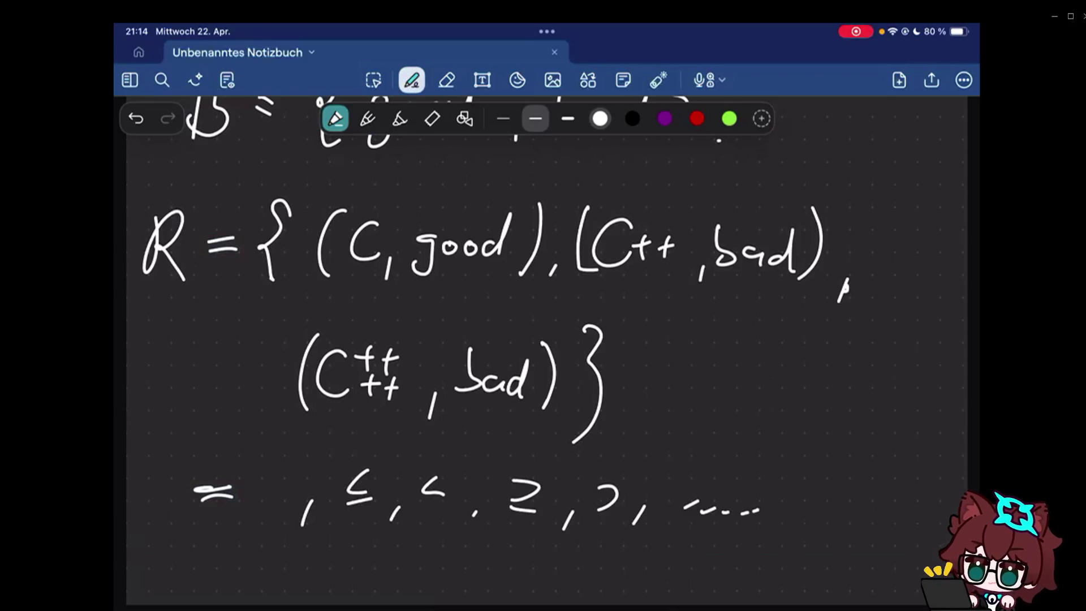
scroll(546, 356, "down", 5)
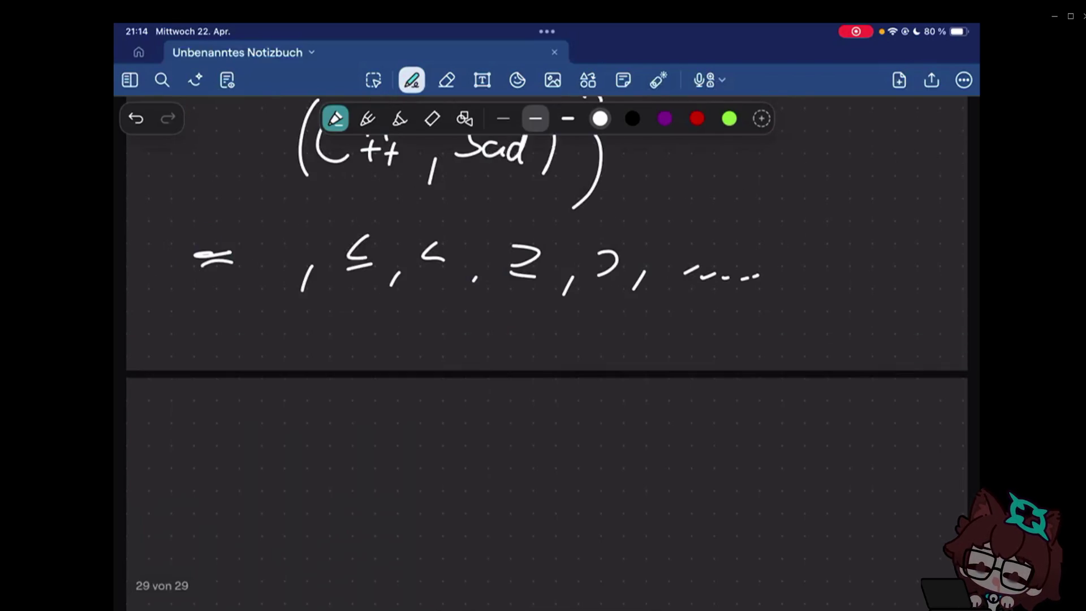
scroll(546, 357, "up", 3)
- Erase the row of comparison symbols beneath R and return to the pen
left_click(447, 80)
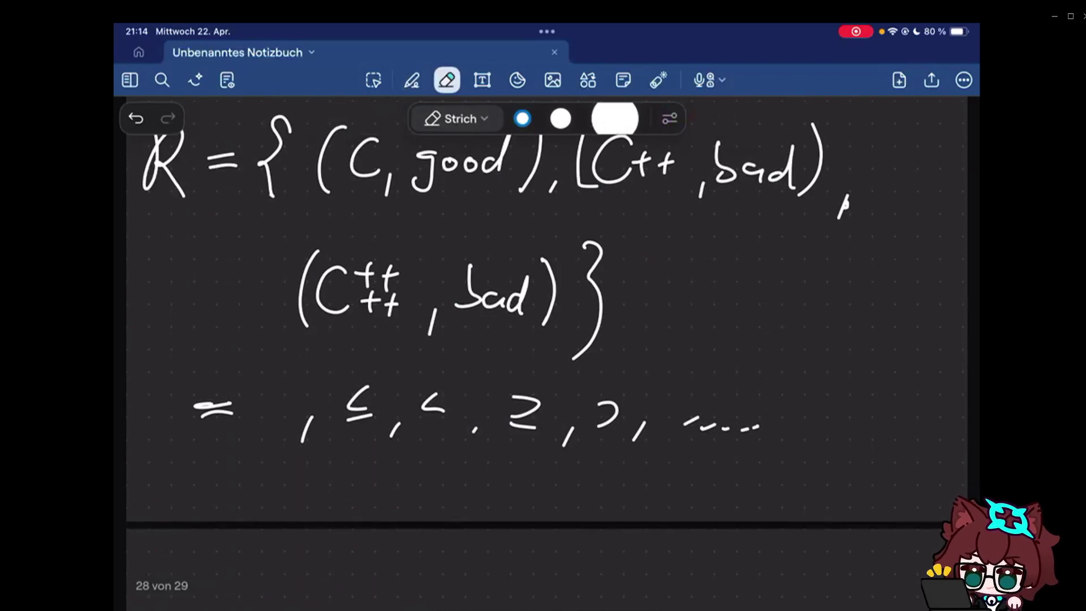
left_click_drag(747, 424, 543, 438)
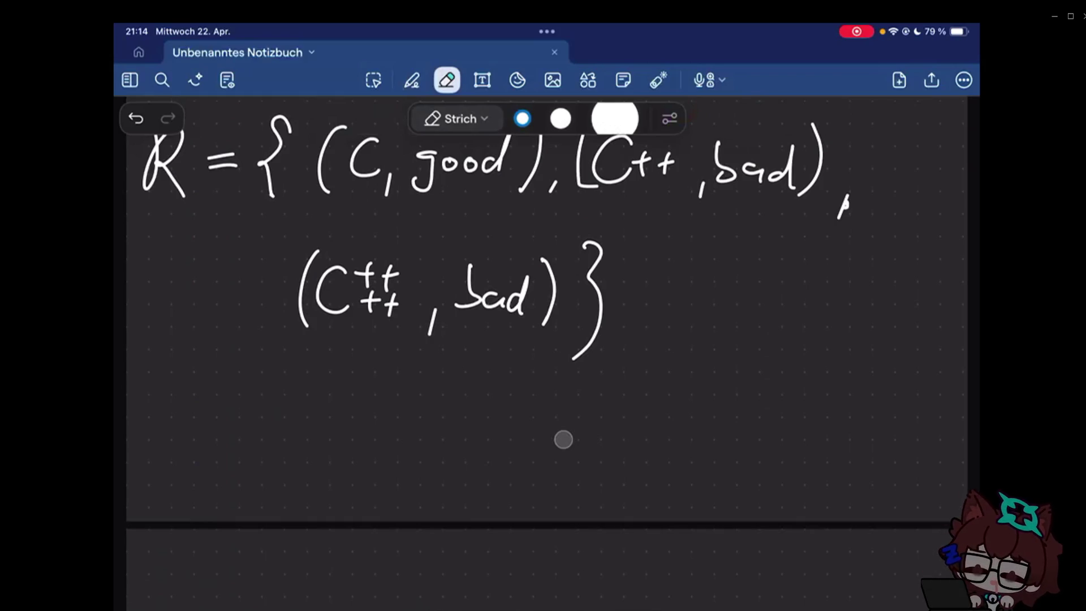
left_click(412, 80)
scroll(546, 340, "down", 1)
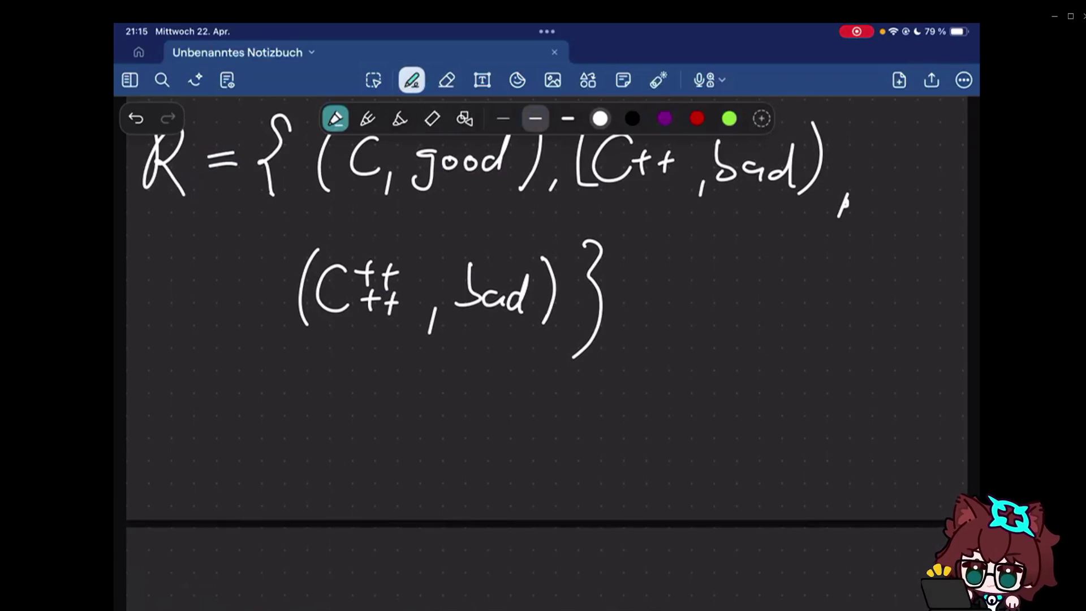
scroll(144, 456, "up", 2)
- Draw a short dash at the left below R to start a new bullet
left_click_drag(142, 456, 184, 455)
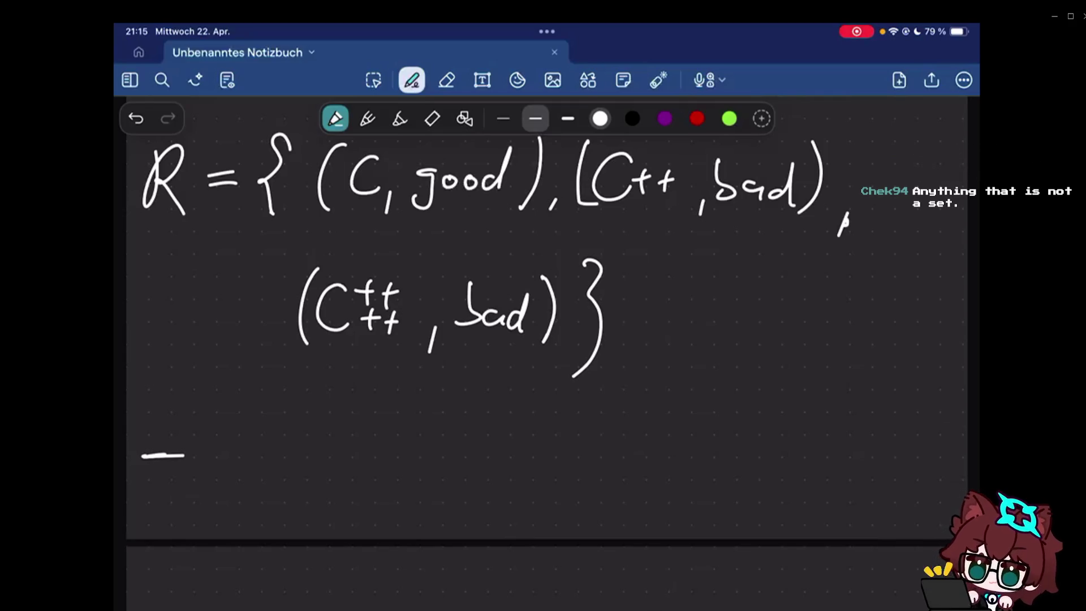
scroll(543, 339, "up", 5)
scroll(543, 340, "up", 5)
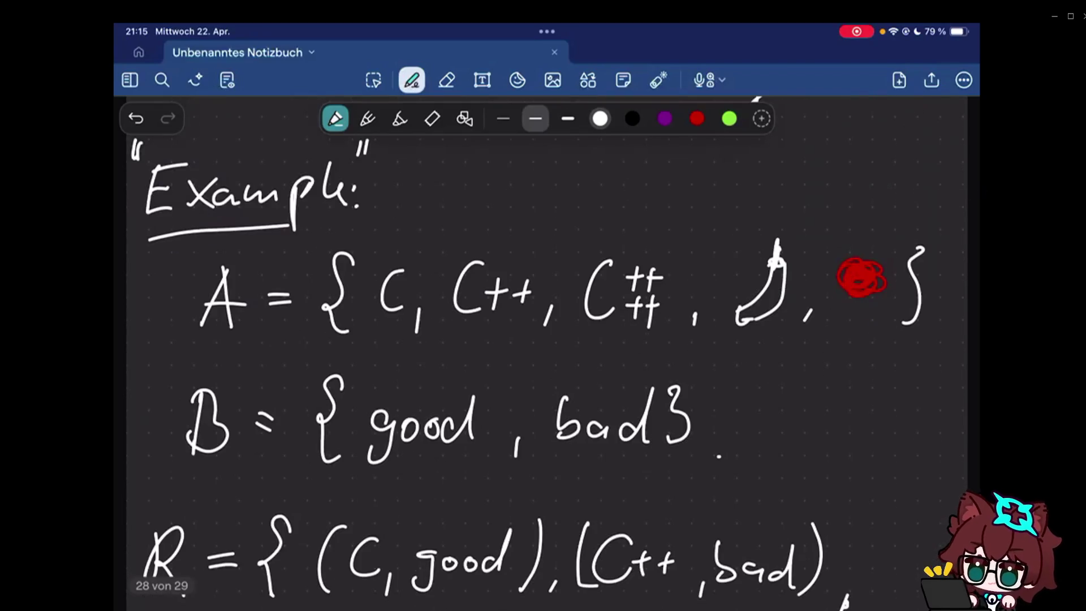
scroll(544, 339, "down", 2)
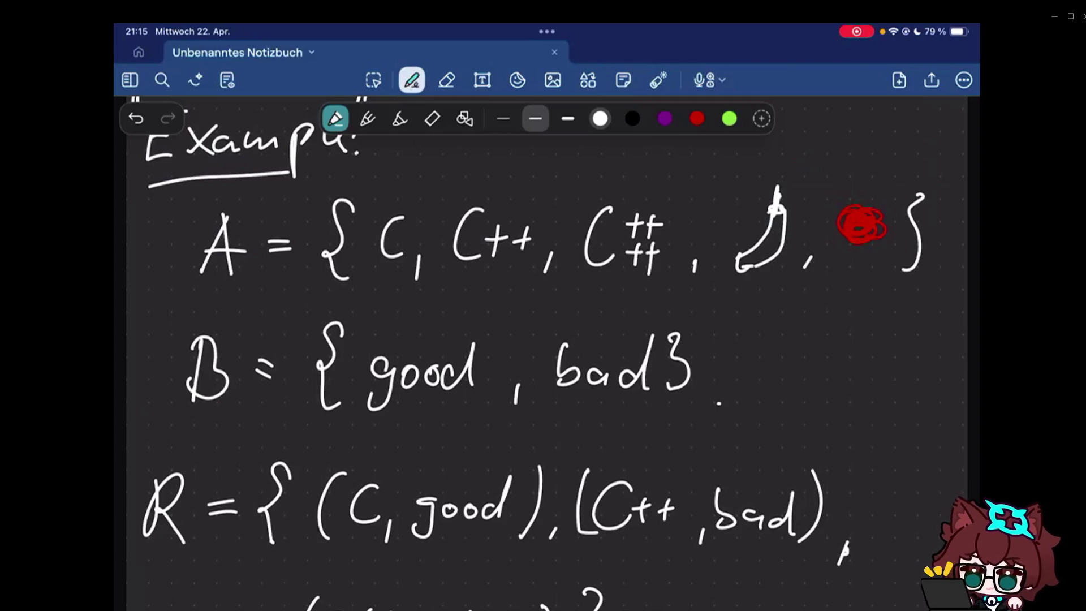
left_click_drag(934, 242, 858, 485)
left_click(447, 80)
left_click(886, 365)
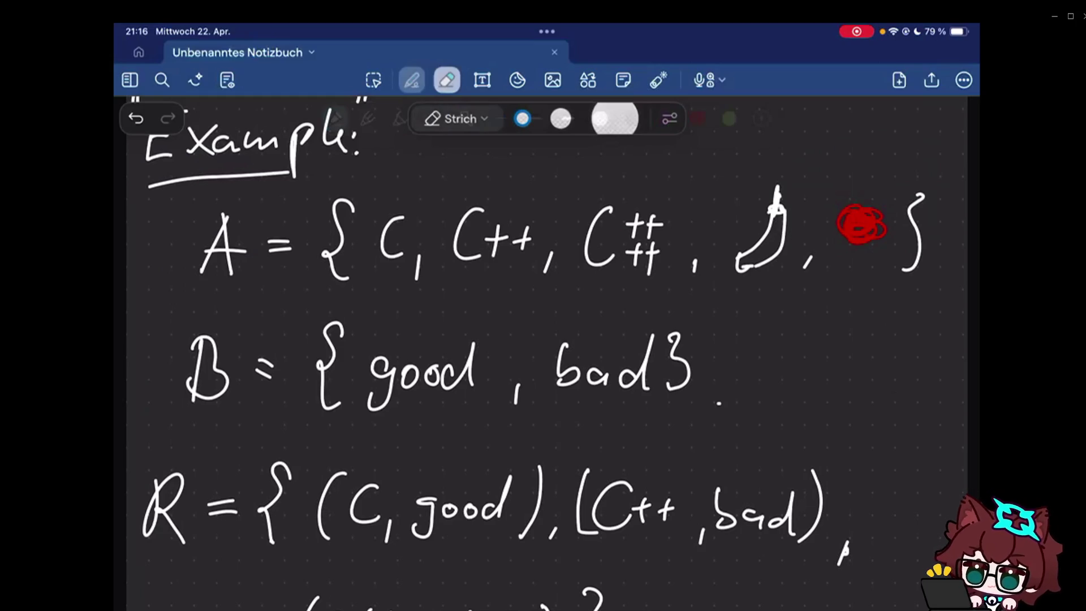
left_click(411, 80)
scroll(547, 339, "down", 5)
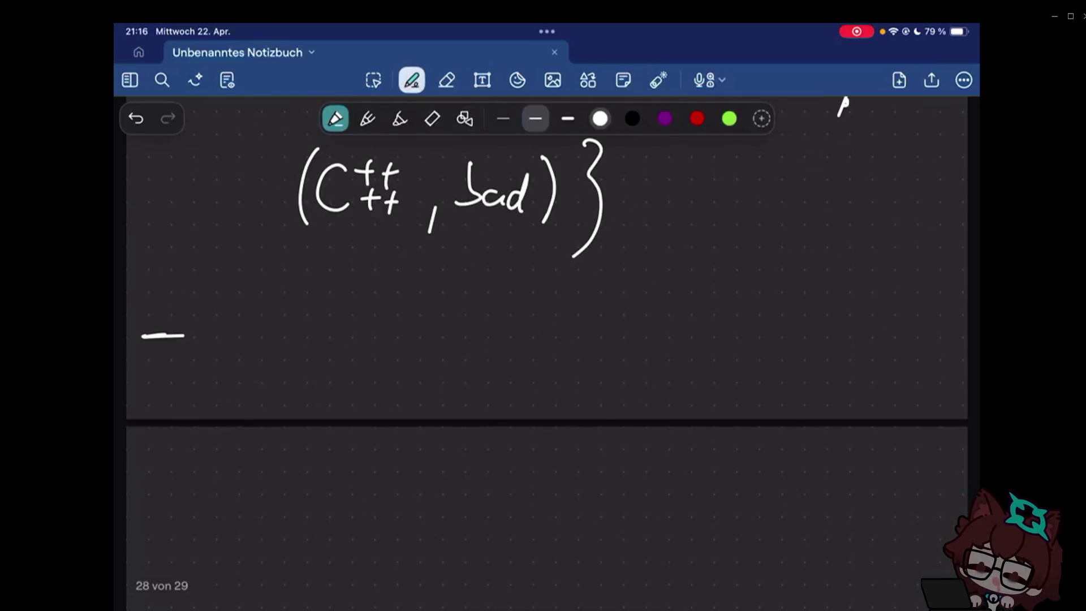
scroll(546, 340, "up", 2)
scroll(546, 340, "down", 1)
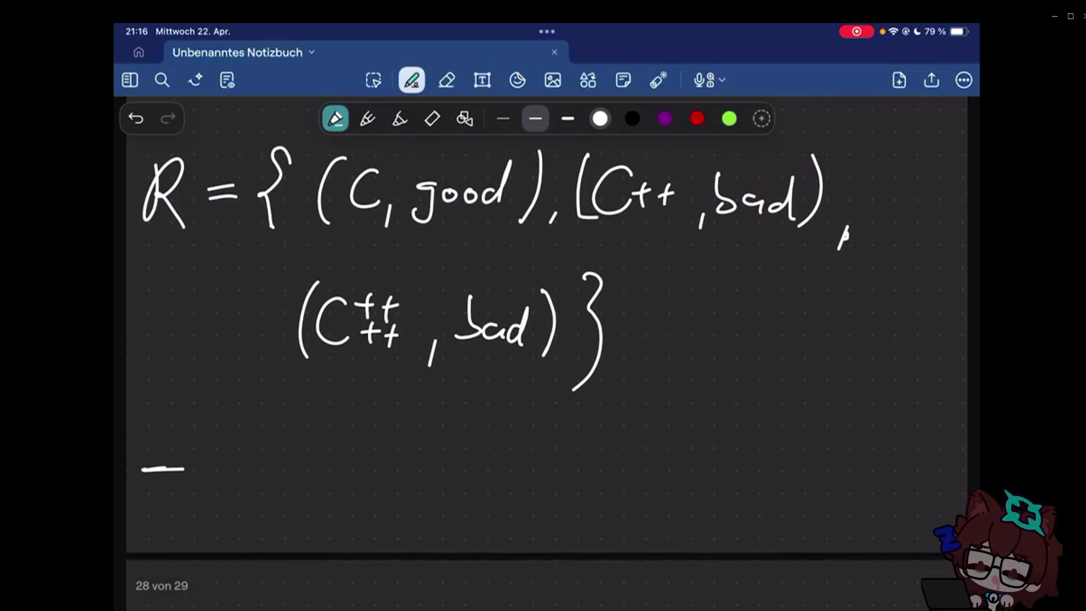
scroll(547, 340, "down", 1)
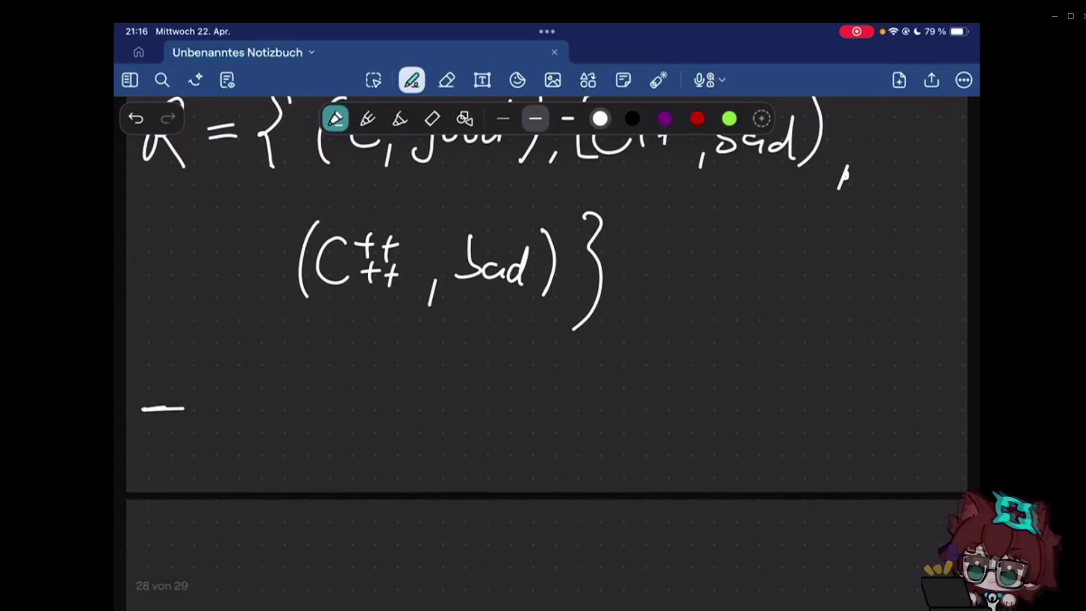
scroll(547, 339, "up", 5)
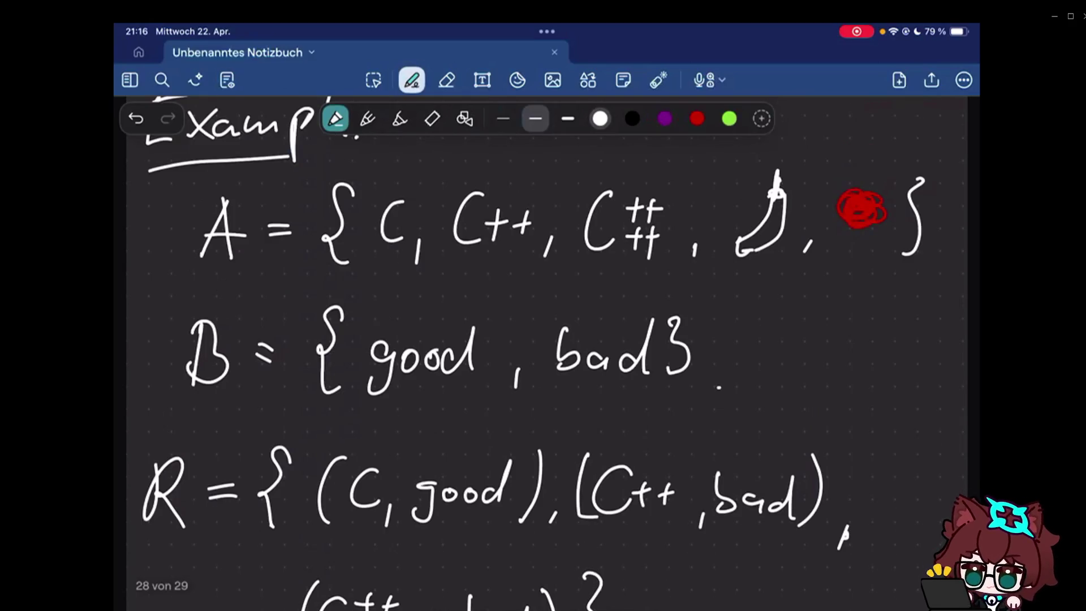
scroll(546, 340, "down", 3)
scroll(547, 340, "down", 1)
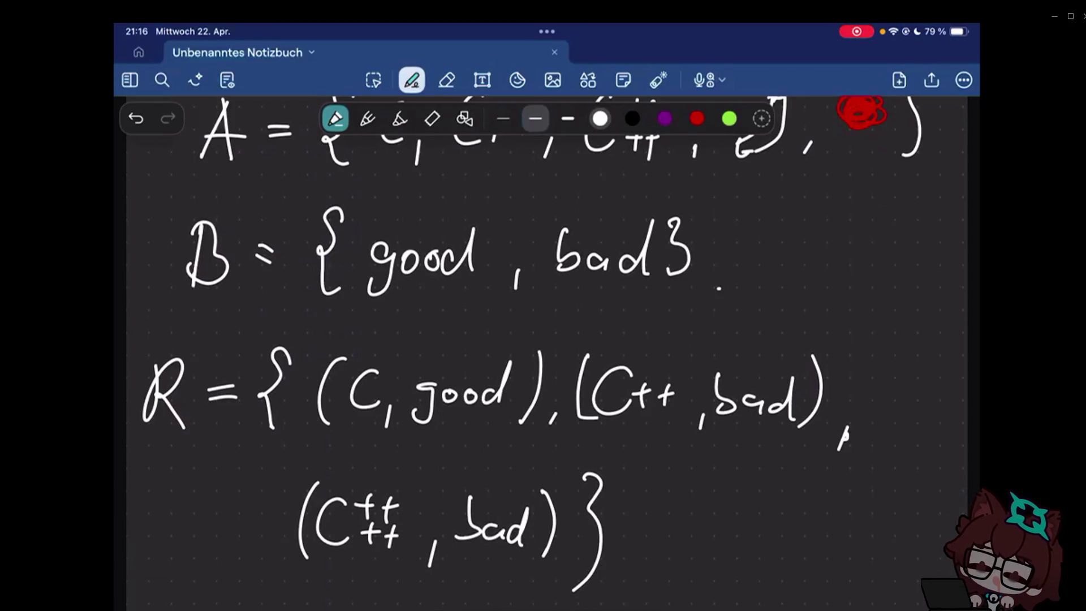
key("e")
key("p")
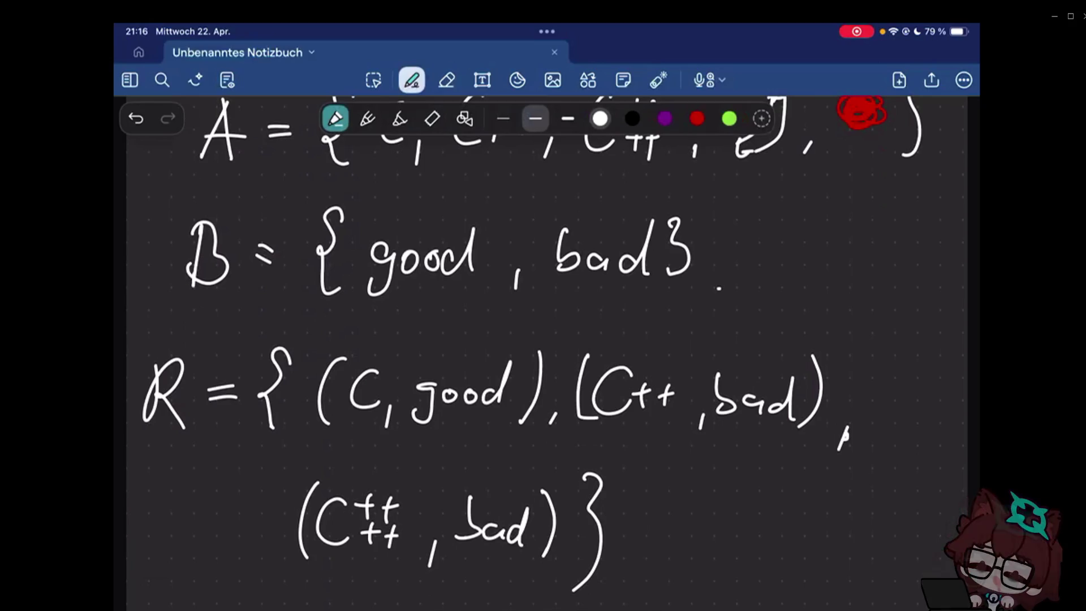
scroll(543, 339, "down", 5)
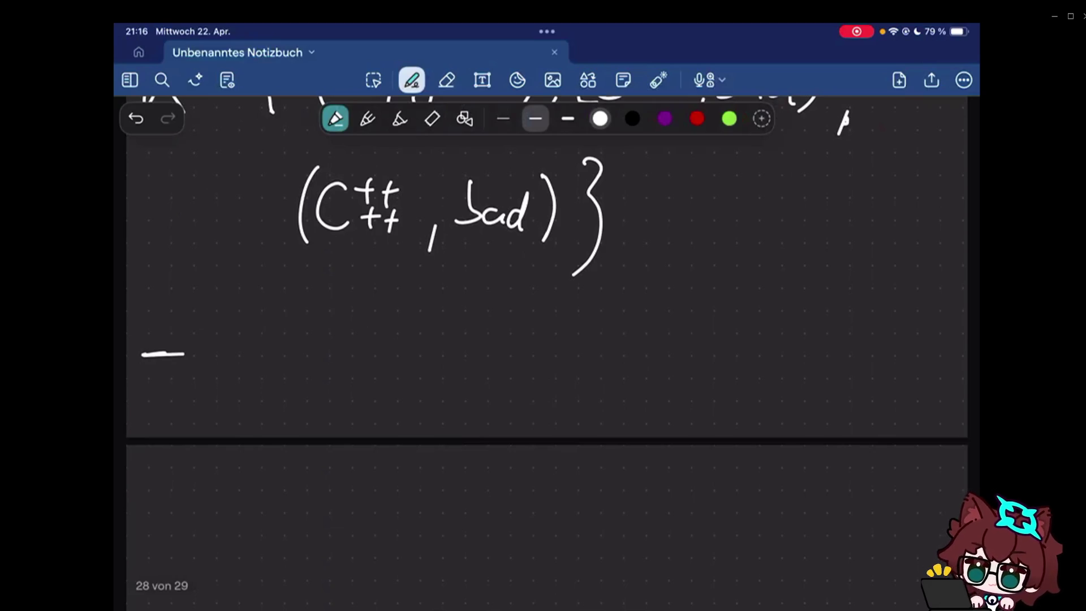
scroll(543, 340, "down", 1)
left_click_drag(211, 376, 280, 297)
- Handwrite "left-total" after the dash, undoing and rewriting one miswritten stroke
left_click_drag(265, 349, 285, 310)
key("ctrl+z")
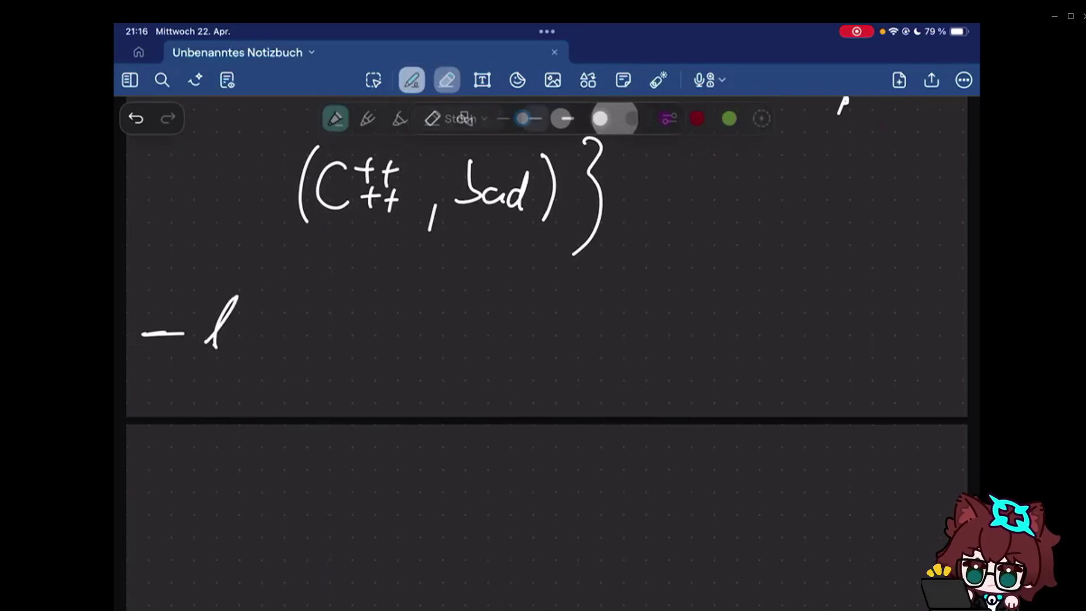
left_click_drag(235, 348, 263, 378)
left_click_drag(304, 302, 299, 354)
left_click_drag(292, 333, 316, 331)
left_click_drag(329, 333, 341, 334)
mouse_move(370, 307)
left_mouse_down()
mouse_move(363, 353)
mouse_move(379, 333)
mouse_move(396, 351)
left_mouse_up()
left_click_drag(387, 333, 413, 329)
left_click_drag(424, 334, 422, 349)
left_click_drag(447, 305, 437, 355)
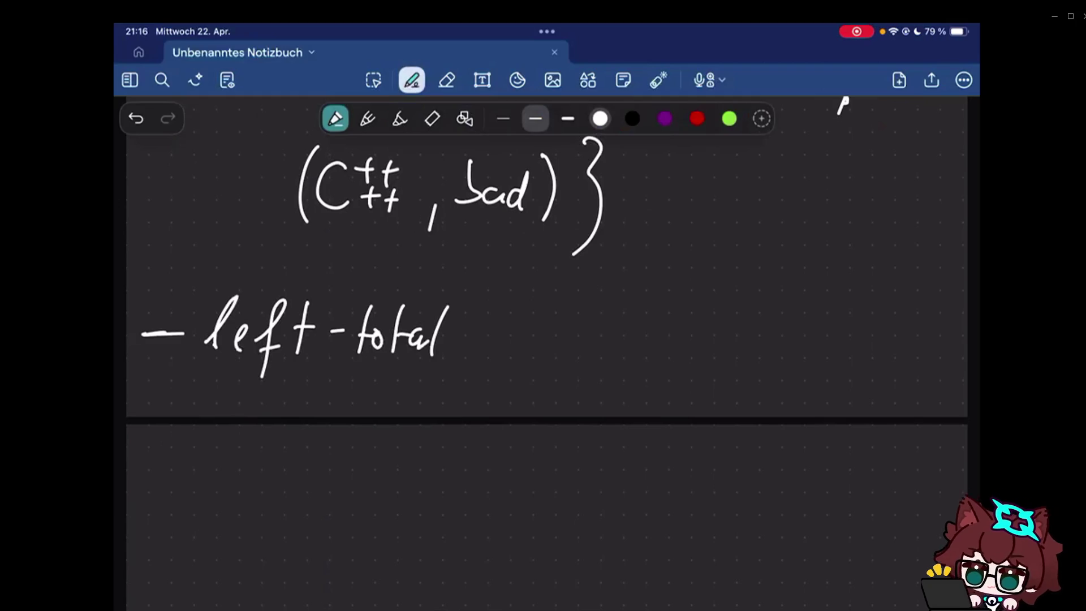
scroll(547, 308, "up", 1)
scroll(547, 308, "up", 2)
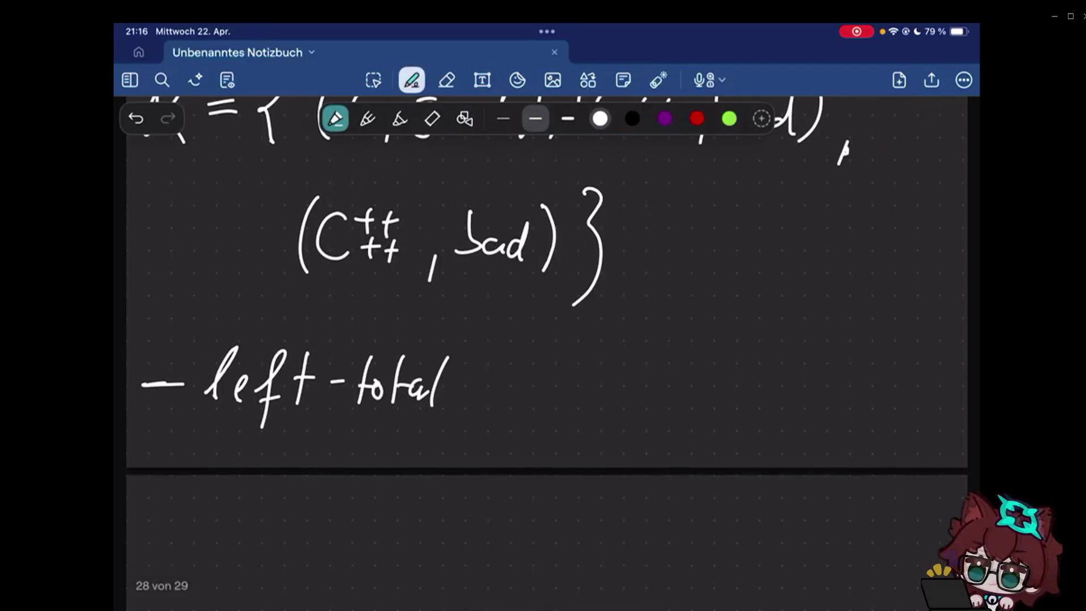
scroll(546, 308, "down", 1)
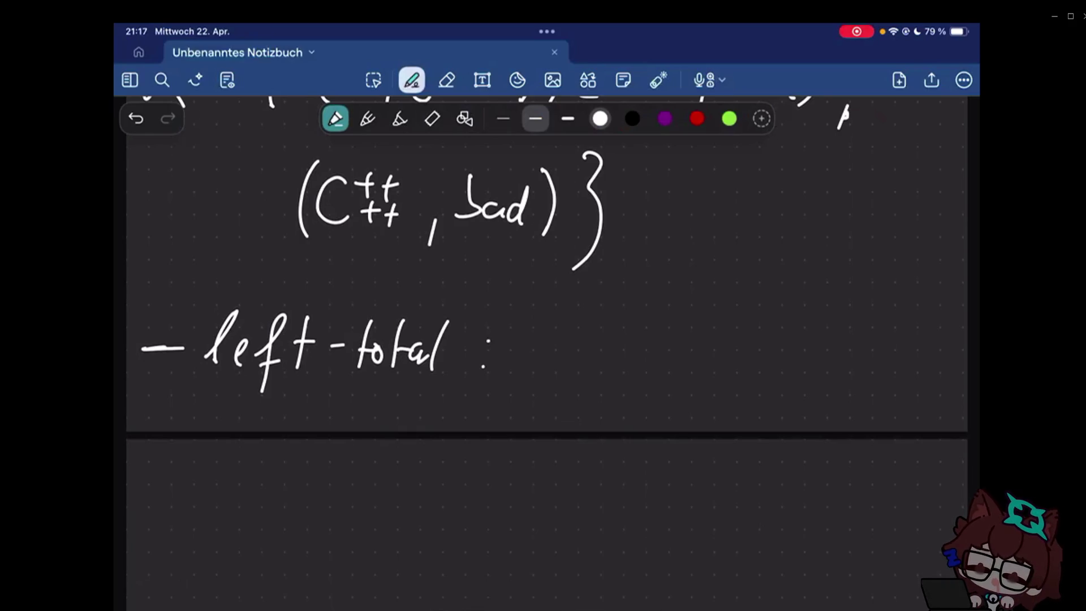
scroll(547, 339, "up", 2)
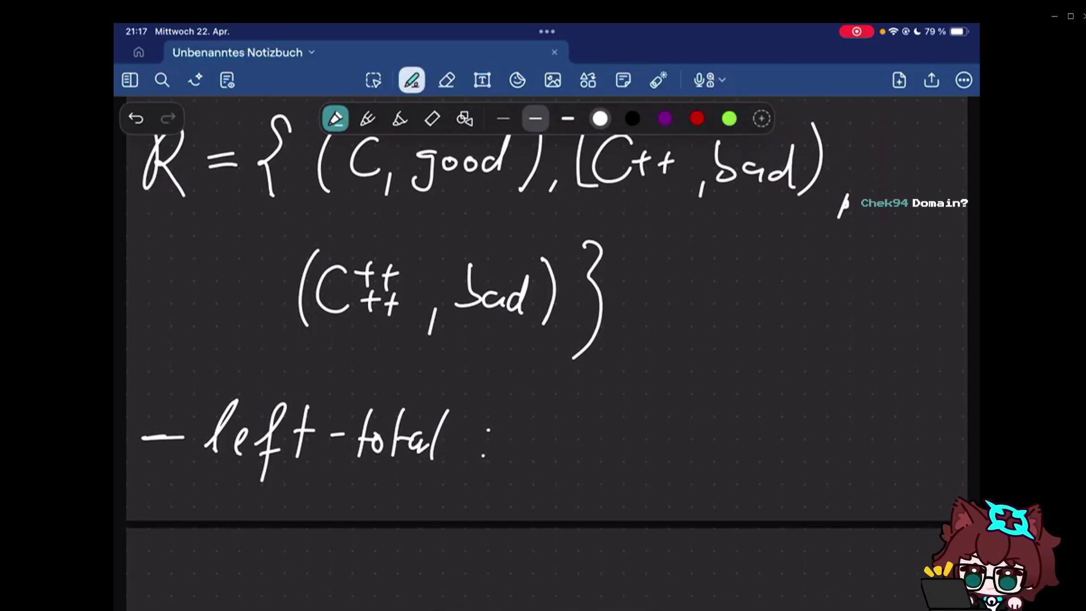
scroll(547, 339, "up", 3)
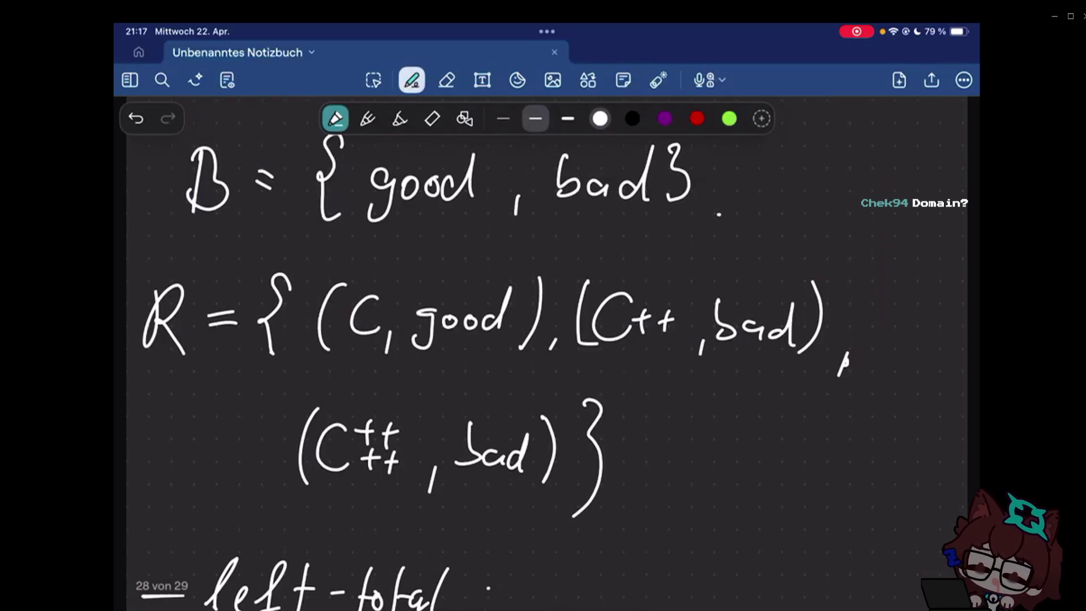
scroll(546, 340, "up", 3)
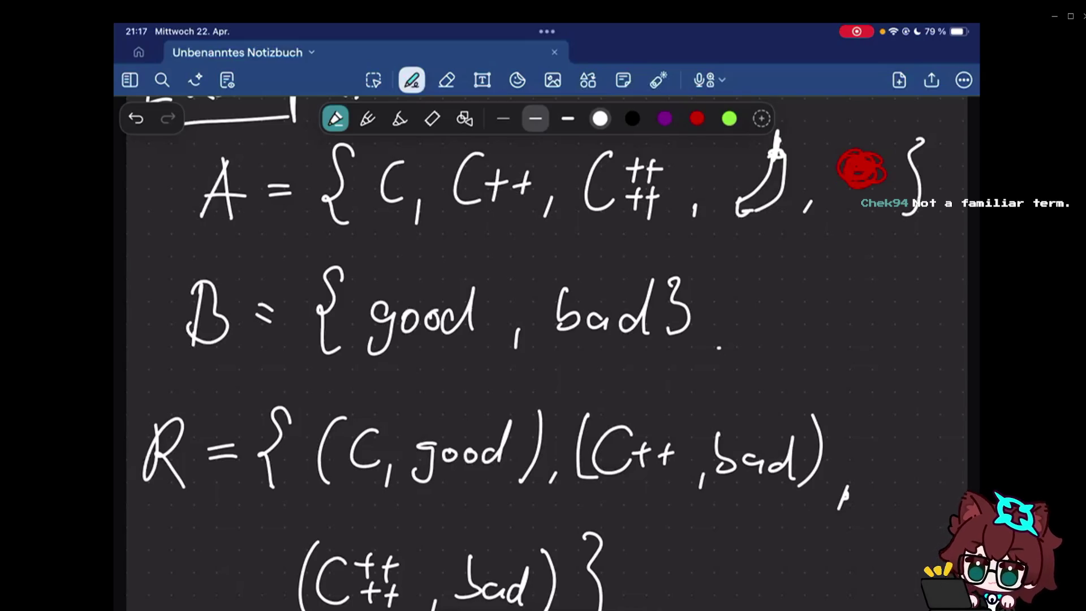
scroll(543, 340, "down", 2)
scroll(543, 339, "down", 4)
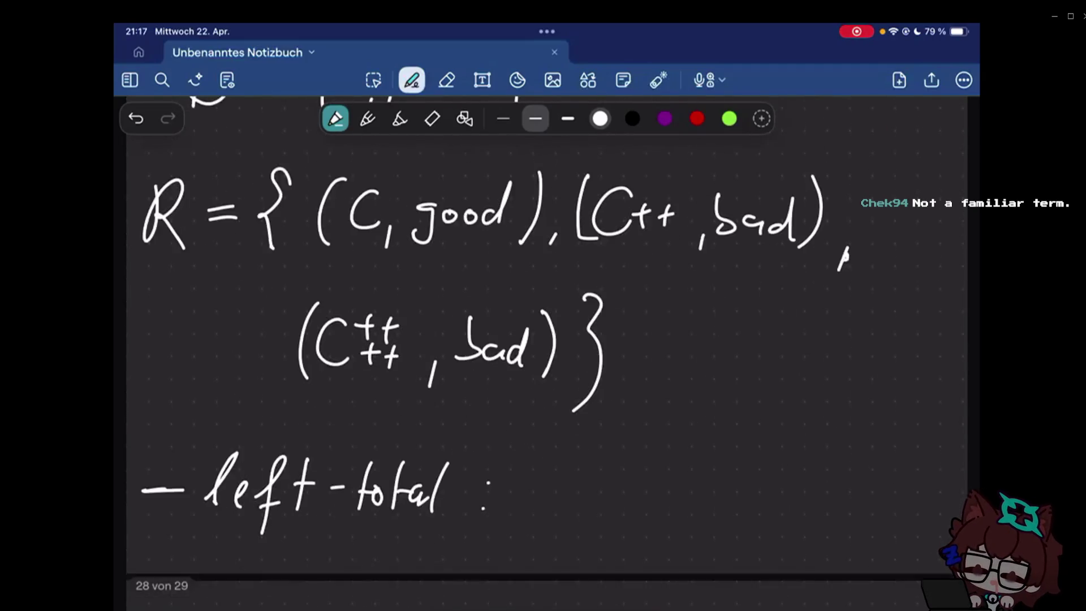
scroll(543, 339, "down", 3)
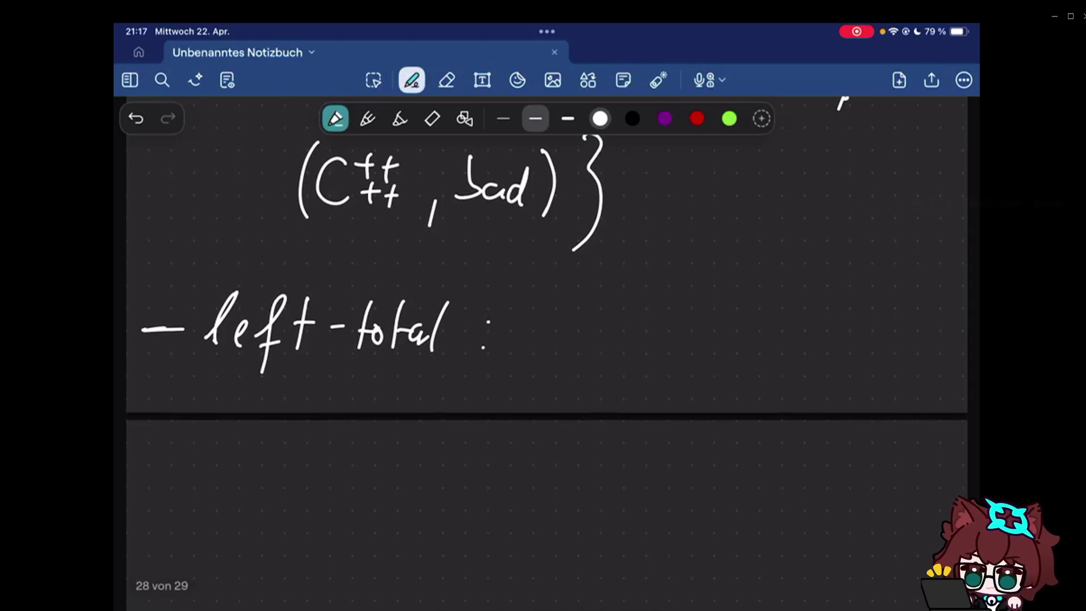
scroll(547, 266, "up", 1)
- Write "∀x∈A" after the left-total colon
left_click_drag(514, 311, 549, 309)
mouse_move(518, 344)
left_mouse_down()
mouse_move(580, 339)
mouse_move(578, 369)
left_mouse_up()
left_click_drag(611, 340, 609, 366)
mouse_move(620, 375)
left_mouse_down()
mouse_move(647, 313)
mouse_move(645, 378)
left_mouse_up()
left_click_drag(629, 355, 649, 348)
left_click(670, 349)
scroll(547, 339, "up", 5)
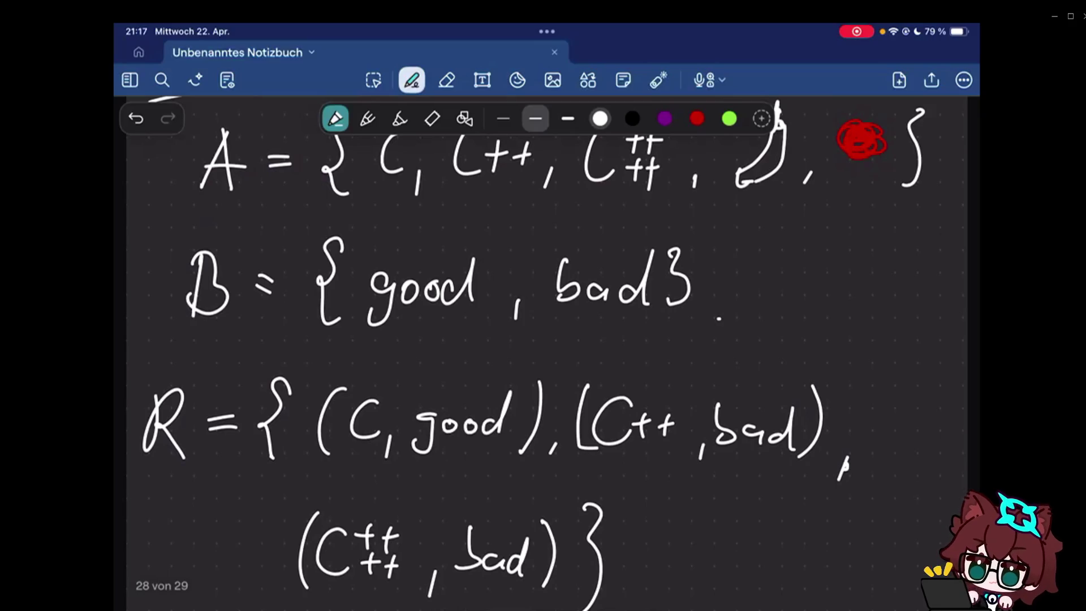
scroll(547, 340, "down", 3)
mouse_move(684, 437)
left_mouse_down()
mouse_move(689, 495)
mouse_move(694, 470)
left_mouse_up()
- Continue the definition with "∃y∈B: x∼"
mouse_move(701, 462)
left_mouse_down()
mouse_move(731, 465)
mouse_move(708, 518)
left_mouse_up()
left_click_drag(760, 457, 745, 475)
left_click_drag(776, 450, 776, 488)
left_click_drag(776, 448, 774, 487)
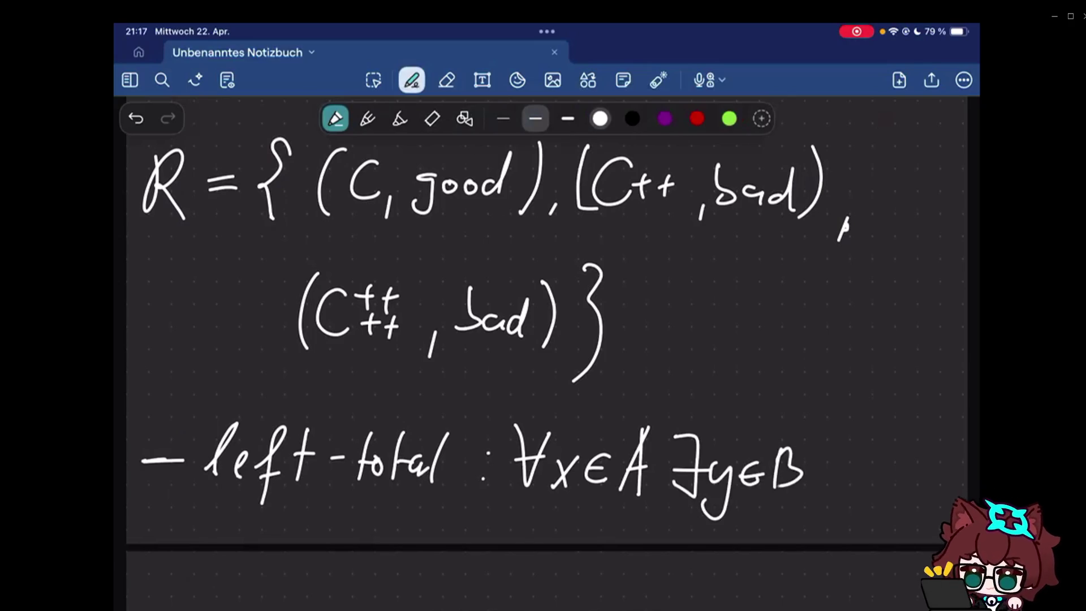
left_click(817, 454)
left_click(817, 469)
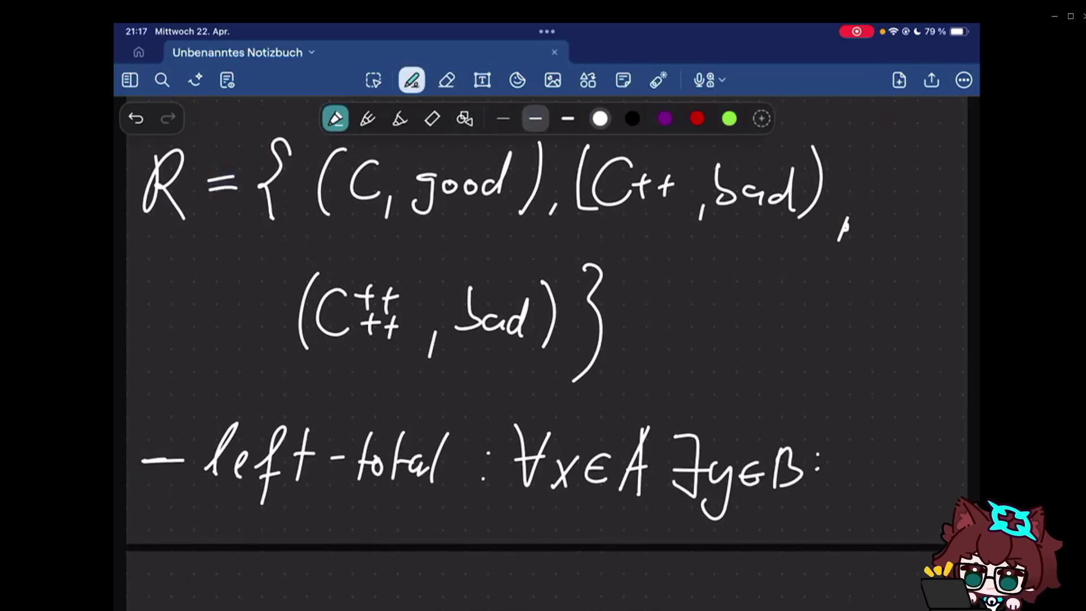
left_click_drag(840, 454, 859, 481)
mouse_move(859, 453)
left_mouse_down()
mouse_move(840, 482)
mouse_move(894, 457)
mouse_move(912, 506)
left_mouse_up()
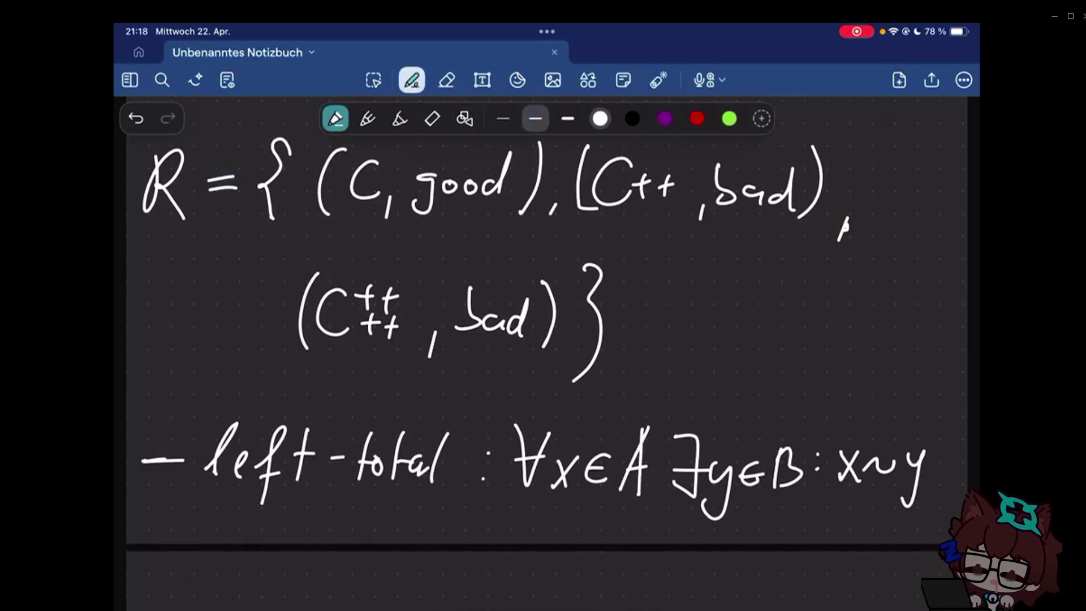
- Relabel the previous bullet from left-total to left-definit and underline its x∼y part in red
left_click(446, 79)
left_click_drag(365, 475, 422, 462)
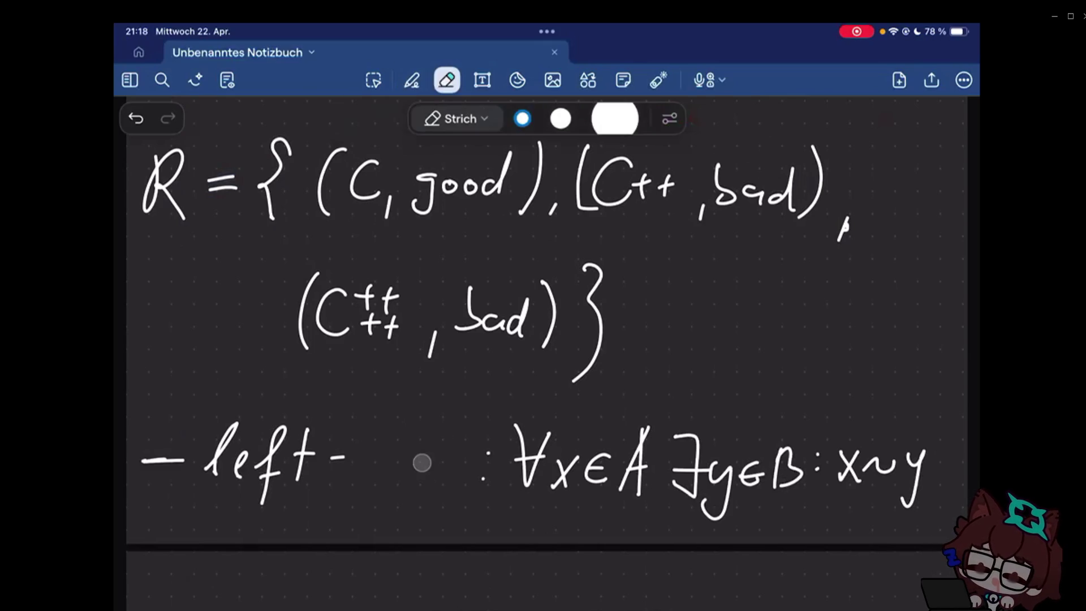
left_click(412, 80)
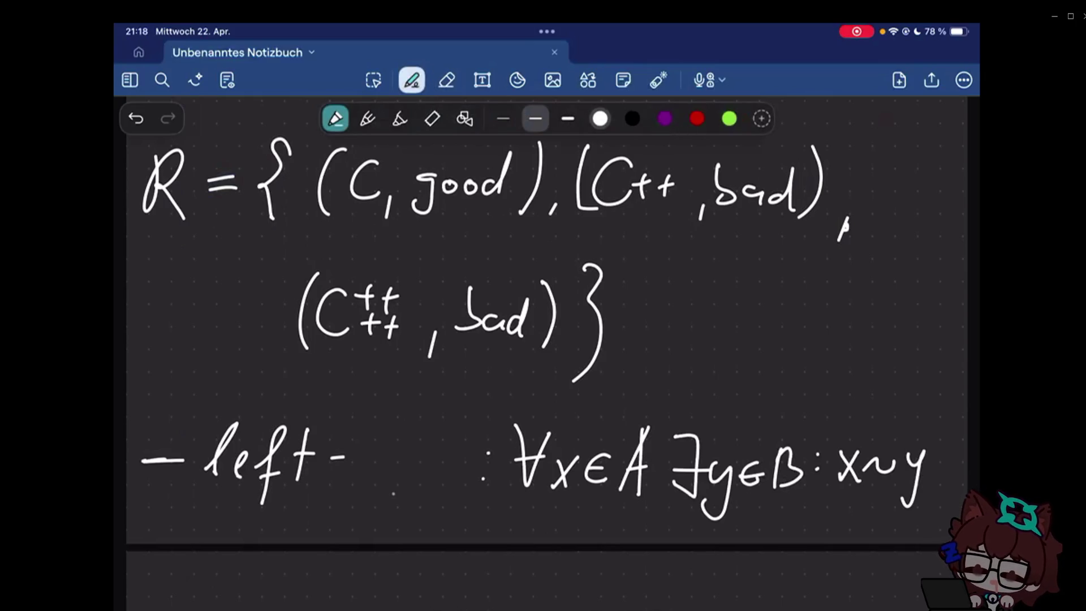
left_click_drag(374, 454, 356, 480)
left_click_drag(384, 428, 384, 479)
left_click_drag(389, 468, 412, 482)
left_click_drag(417, 428, 405, 502)
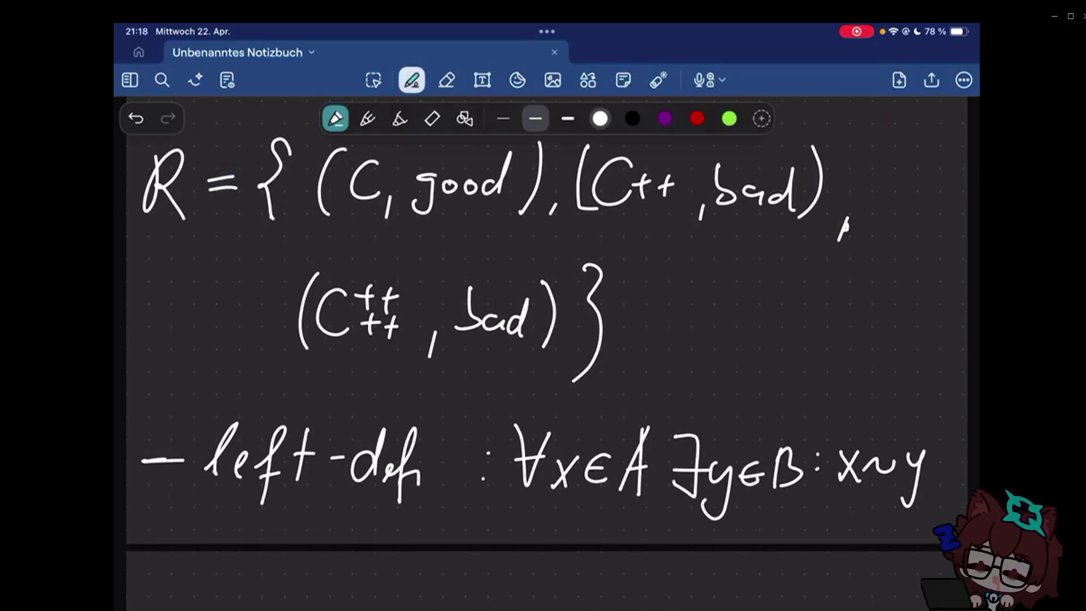
left_click_drag(432, 465, 435, 482)
left_click_drag(441, 466, 462, 481)
left_click_drag(466, 437, 472, 482)
left_click_drag(459, 463, 479, 462)
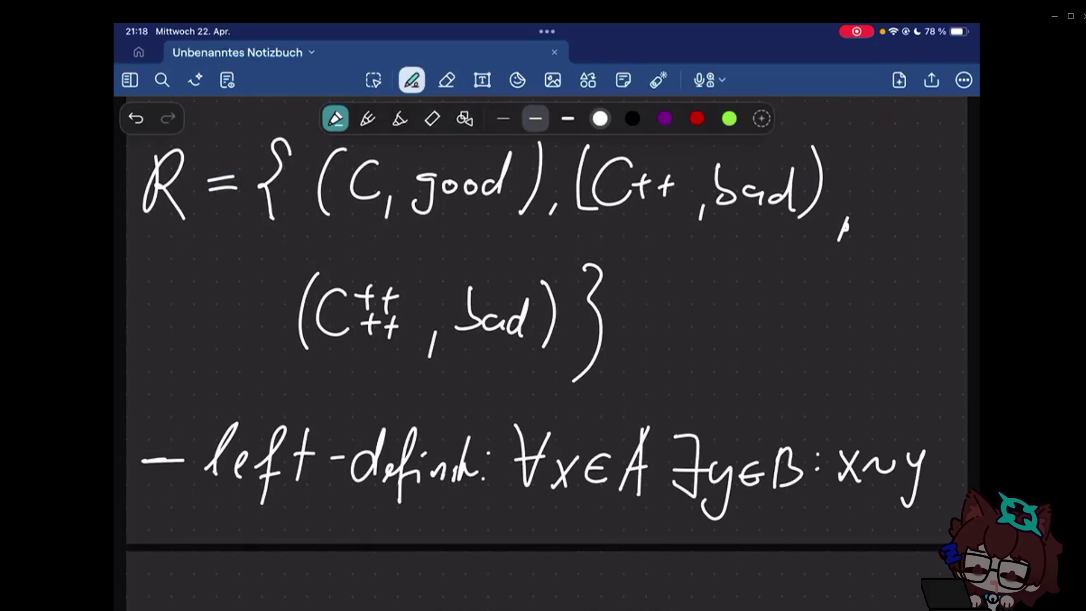
left_click_drag(838, 479, 923, 478)
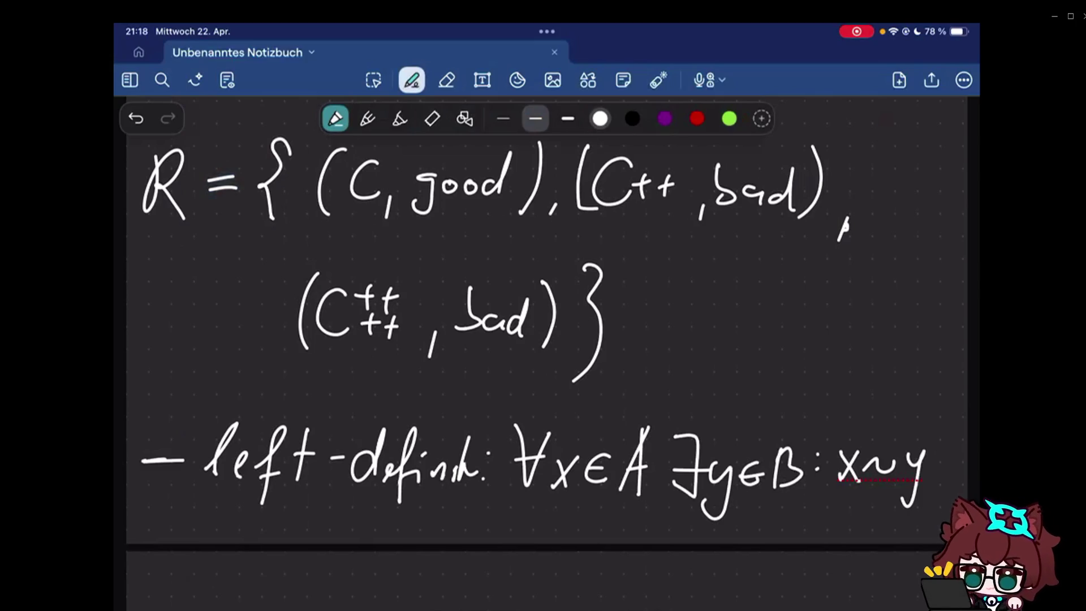
scroll(543, 339, "down", 3)
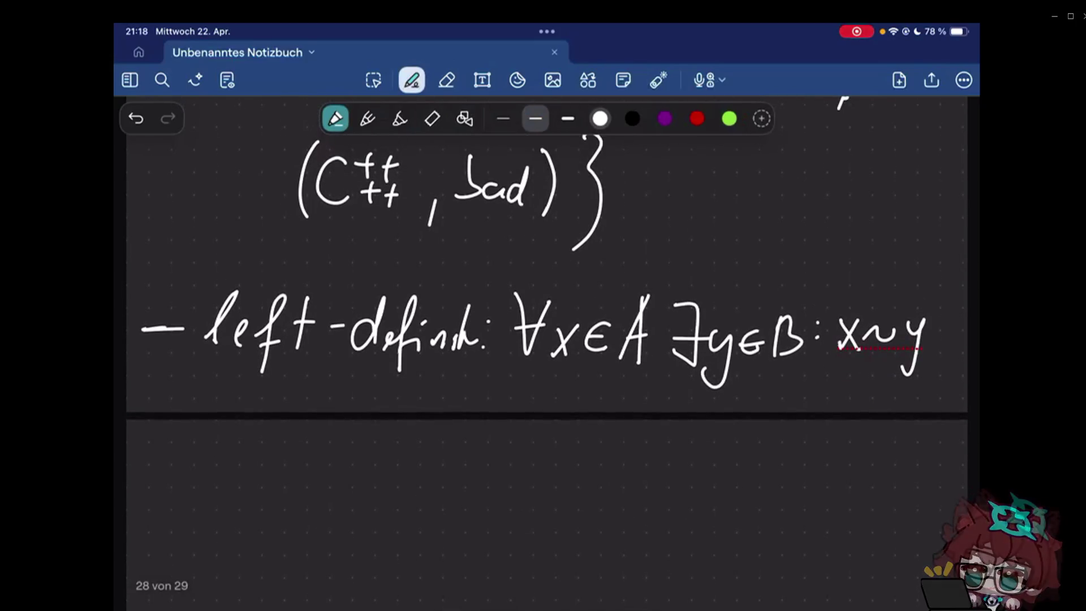
scroll(543, 339, "down", 2)
left_click_drag(149, 403, 217, 394)
- Handwrite the word "right" after the dash at the top of the new page
left_click(225, 390)
left_click_drag(225, 401, 235, 452)
left_click_drag(270, 392, 263, 429)
left_click_drag(256, 405, 286, 403)
left_click_drag(307, 405, 322, 404)
left_click_drag(252, 382, 260, 429)
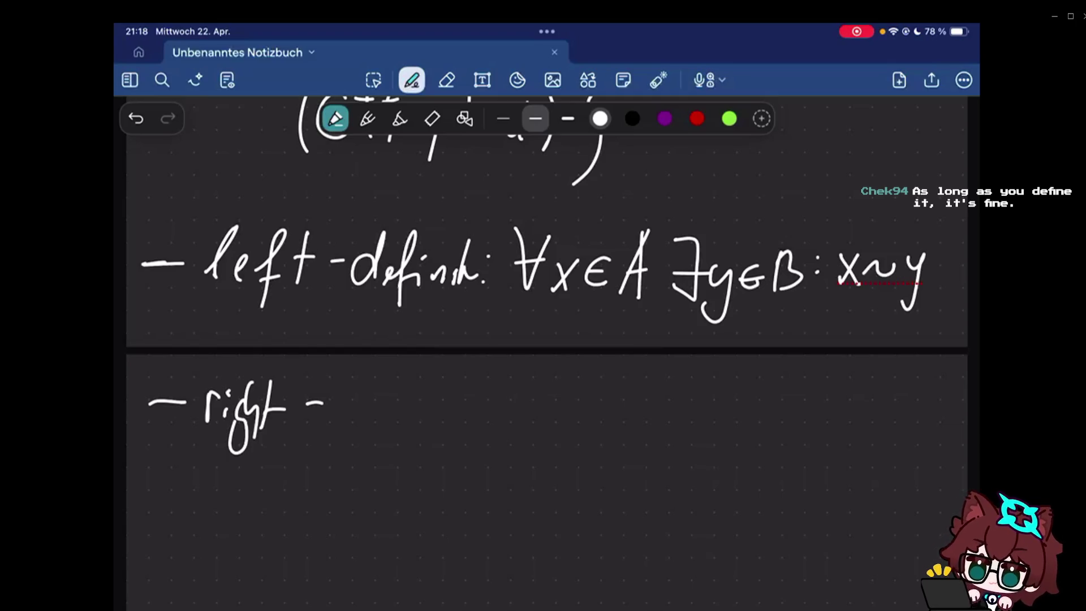
left_click(208, 422)
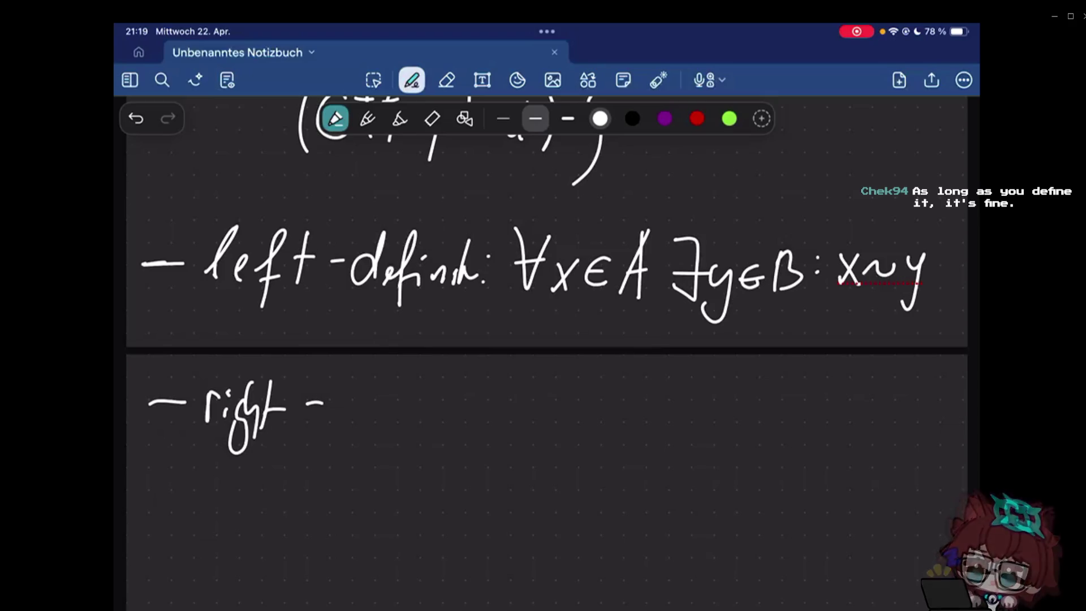
- Write "definit: ∀y∈B" after "right-"
mouse_move(348, 405)
left_mouse_down()
mouse_move(354, 425)
mouse_move(382, 423)
left_mouse_up()
mouse_move(400, 382)
left_mouse_down()
mouse_move(393, 433)
mouse_move(435, 417)
mouse_move(439, 431)
left_mouse_up()
left_click(404, 394)
left_click_drag(433, 410, 451, 408)
left_click(476, 405)
left_click(476, 418)
left_click_drag(495, 378, 535, 376)
mouse_move(502, 401)
left_mouse_down()
mouse_move(528, 398)
mouse_move(539, 444)
left_mouse_up()
left_click_drag(577, 402, 575, 417)
left_click_drag(595, 388, 596, 423)
left_click_drag(596, 389, 597, 423)
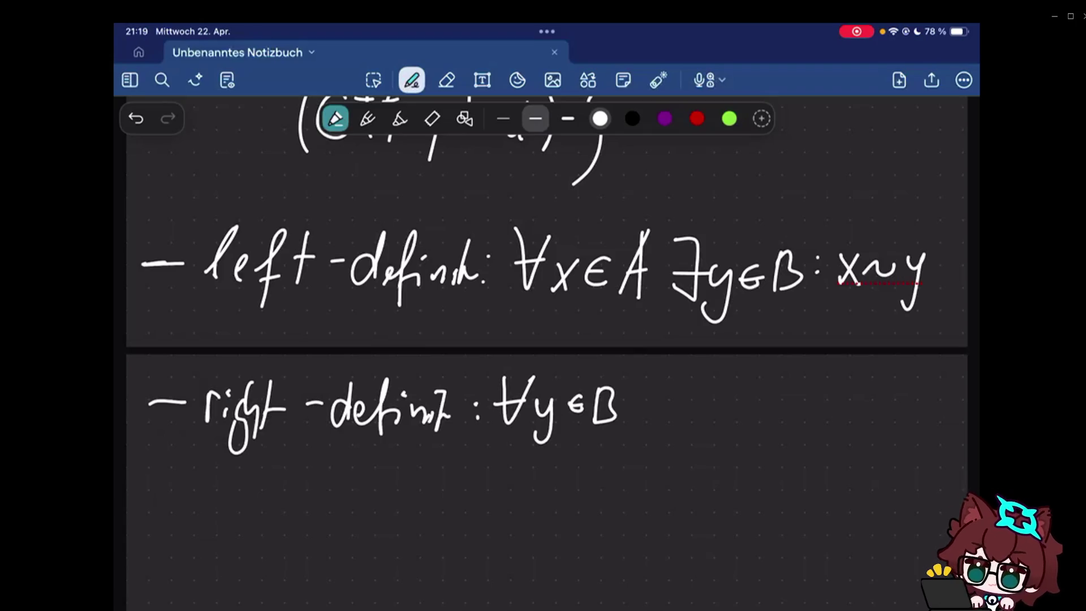
- Continue the line with "∃x∈A: x~y" to finish the right-definit definition
left_click_drag(643, 369, 646, 426)
mouse_move(649, 397)
left_mouse_down()
mouse_move(671, 397)
mouse_move(709, 422)
left_mouse_up()
left_click_drag(709, 394, 690, 422)
mouse_move(740, 394)
left_mouse_down()
mouse_move(740, 423)
mouse_move(740, 409)
left_mouse_up()
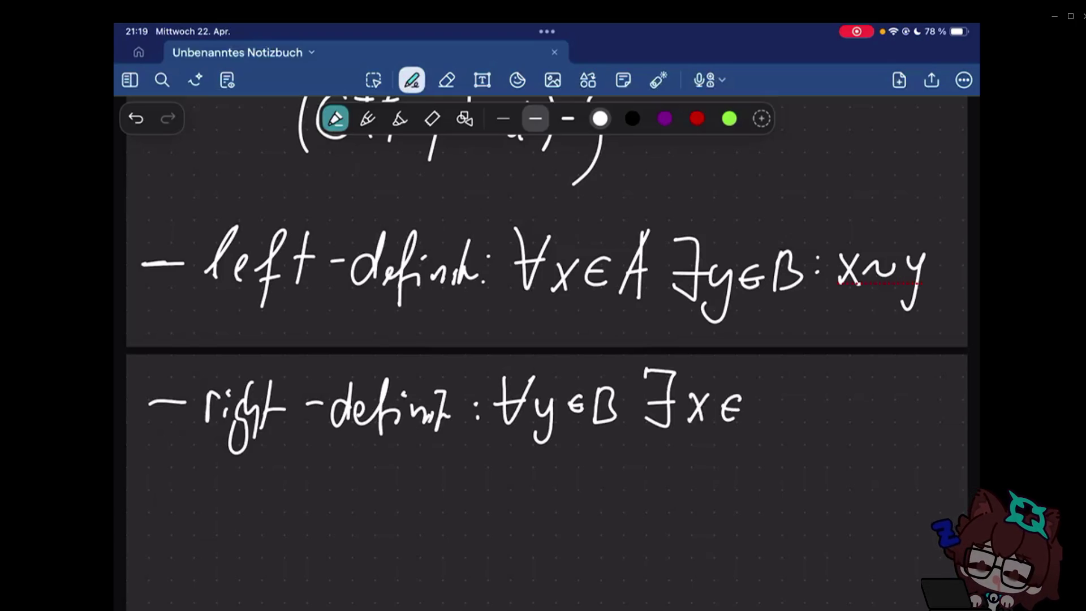
left_click_drag(750, 424, 786, 424)
left_click_drag(755, 409, 779, 407)
left_click(793, 401)
left_click(793, 413)
left_click_drag(831, 390, 852, 423)
mouse_move(853, 391)
left_mouse_down()
mouse_move(830, 423)
mouse_move(887, 402)
left_mouse_up()
left_click_drag(882, 391, 896, 418)
left_click_drag(920, 392, 882, 439)
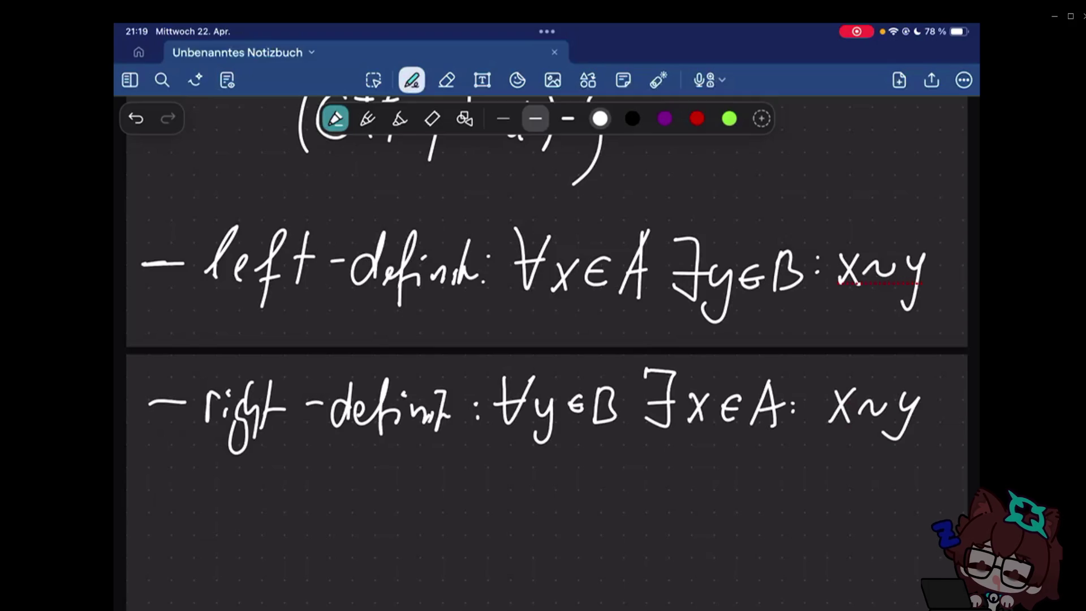
scroll(547, 382, "down", 2)
left_click_drag(155, 429, 189, 433)
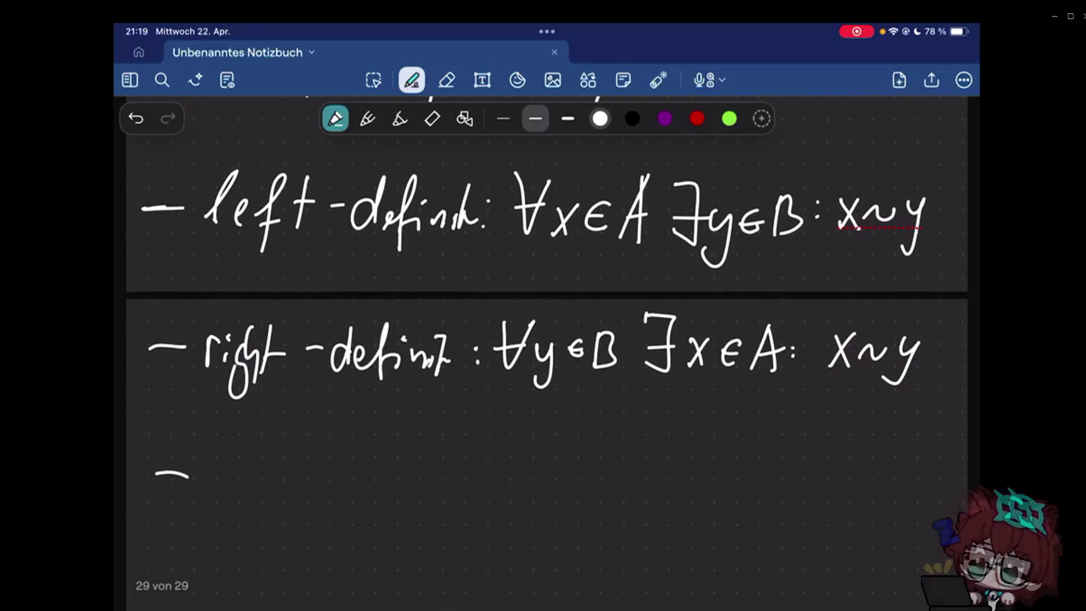
- Write the new bullet label "left-unique:"
left_click_drag(219, 483, 235, 486)
left_click_drag(246, 448, 258, 484)
mouse_move(280, 440)
left_mouse_down()
mouse_move(268, 509)
mouse_move(283, 475)
left_mouse_up()
mouse_move(299, 444)
left_mouse_down()
mouse_move(293, 486)
mouse_move(340, 463)
left_mouse_up()
left_click_drag(345, 460, 361, 482)
mouse_move(367, 466)
left_mouse_down()
mouse_move(368, 482)
mouse_move(387, 484)
left_mouse_up()
left_click_drag(392, 463, 396, 484)
left_click_drag(420, 463, 414, 515)
left_click_drag(431, 467, 466, 484)
left_click(480, 465)
left_click(481, 478)
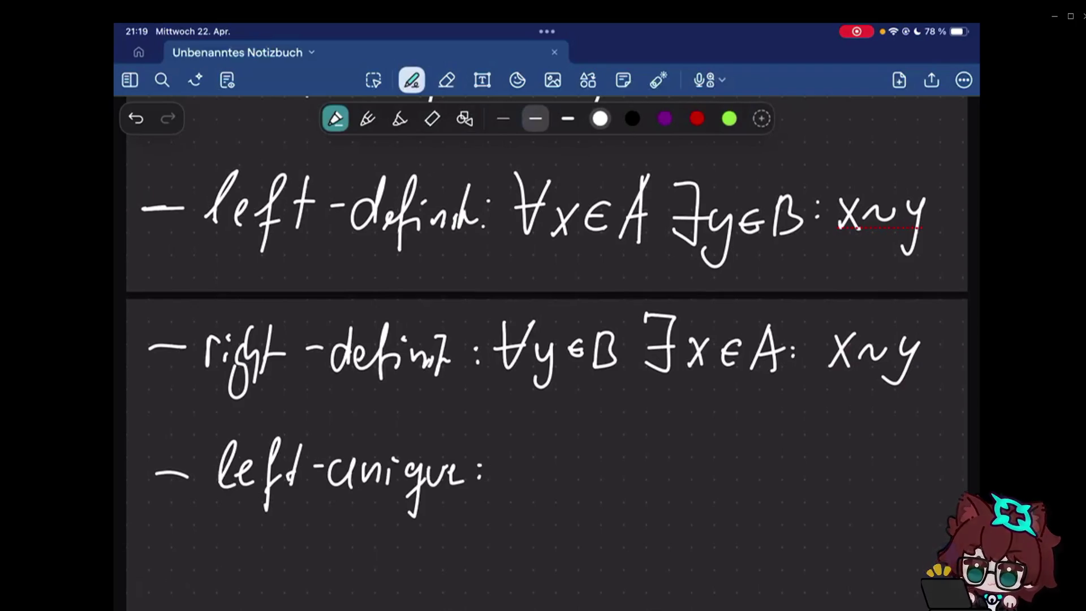
scroll(546, 339, "down", 2)
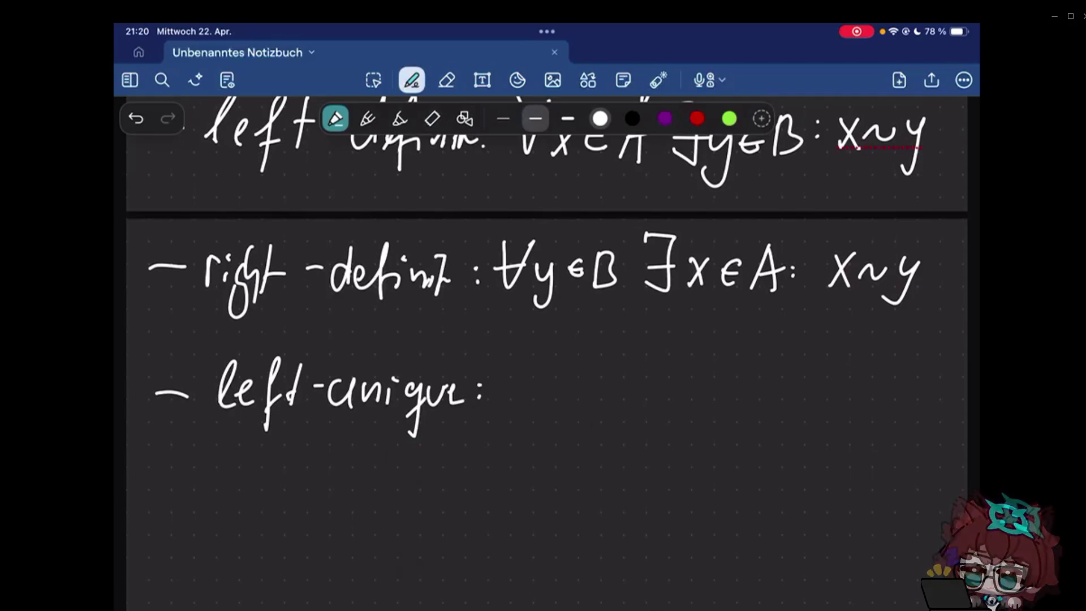
scroll(546, 343, "down", 1)
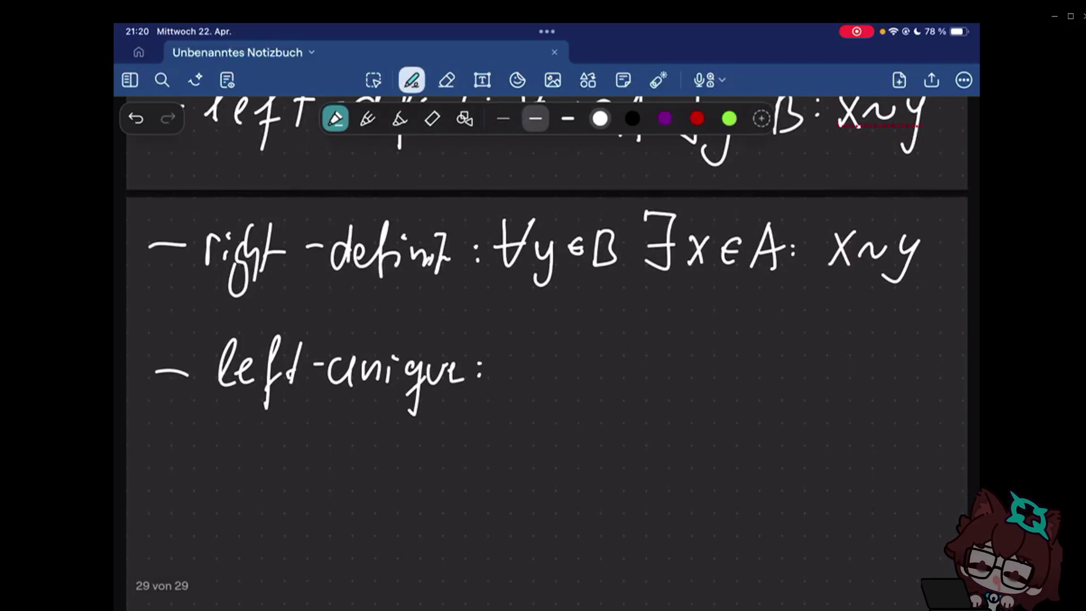
- Strike the false start "If ∃" and write "Let x,y ∈ A" instead
left_click_drag(519, 343, 513, 390)
left_click_drag(549, 343, 531, 388)
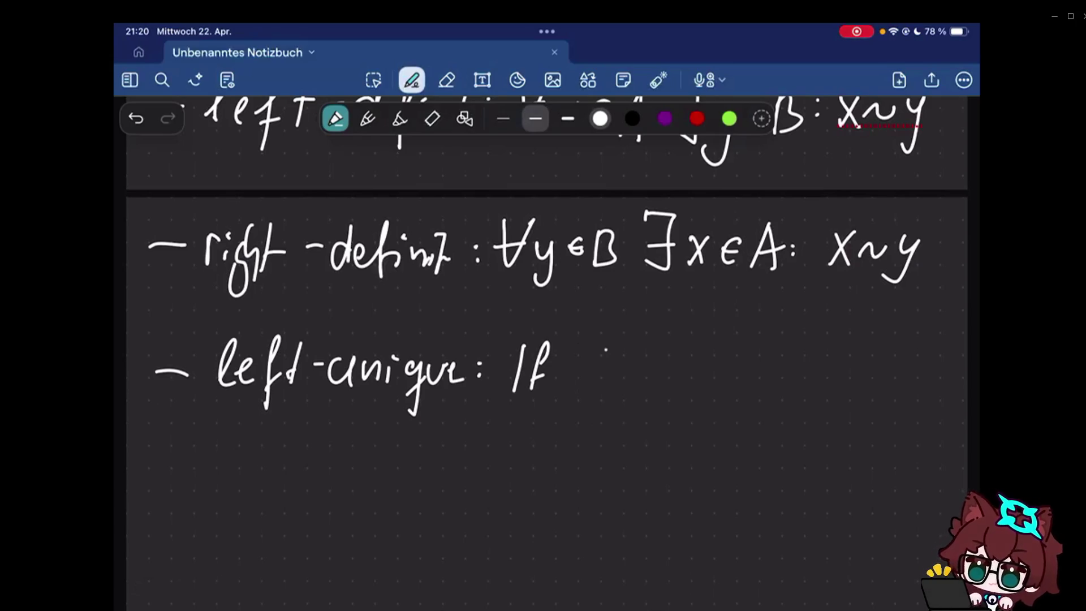
left_click_drag(576, 345, 574, 392)
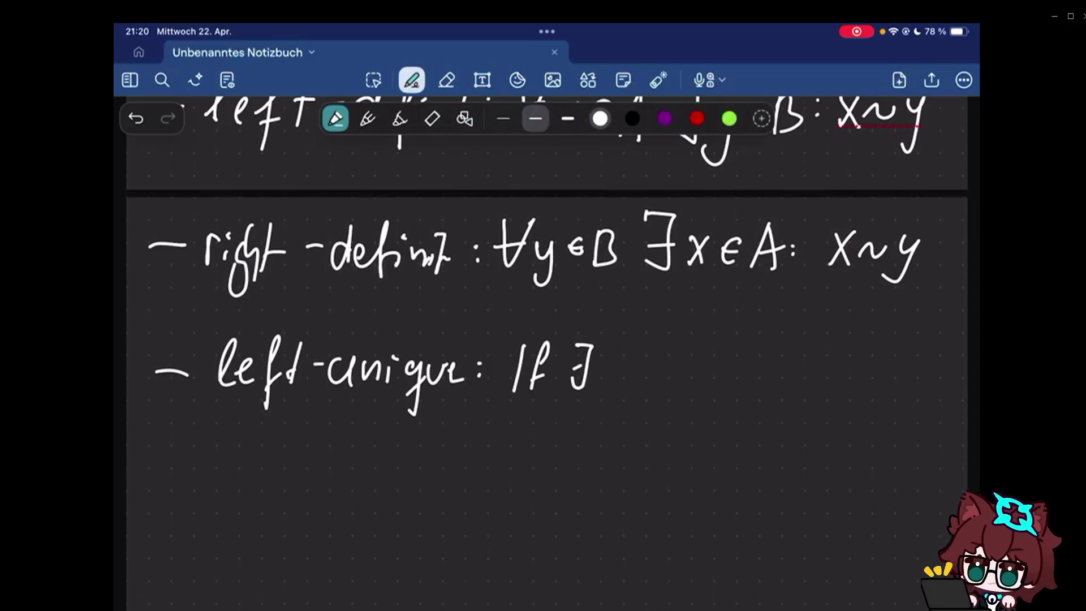
left_click_drag(510, 364, 596, 365)
left_click_drag(519, 347, 533, 386)
left_click_drag(547, 373, 567, 382)
mouse_move(566, 343)
left_mouse_down()
mouse_move(572, 378)
mouse_move(631, 387)
left_mouse_up()
left_click_drag(639, 374, 635, 389)
left_click_drag(655, 365, 667, 400)
left_click_drag(721, 355, 721, 377)
left_click_drag(747, 346, 762, 366)
left_click_drag(750, 350, 752, 378)
- On the line below write "if ∃z∈B:"
left_click_drag(437, 452, 435, 478)
left_click_drag(470, 424, 458, 480)
mouse_move(453, 450)
left_mouse_down()
mouse_move(509, 470)
mouse_move(524, 448)
left_mouse_up()
left_click(588, 437)
mouse_move(545, 442)
left_mouse_down()
mouse_move(568, 463)
mouse_move(592, 461)
left_mouse_up()
left_click_drag(606, 430, 606, 467)
left_click_drag(608, 429, 608, 465)
left_click(652, 444)
left_click(652, 460)
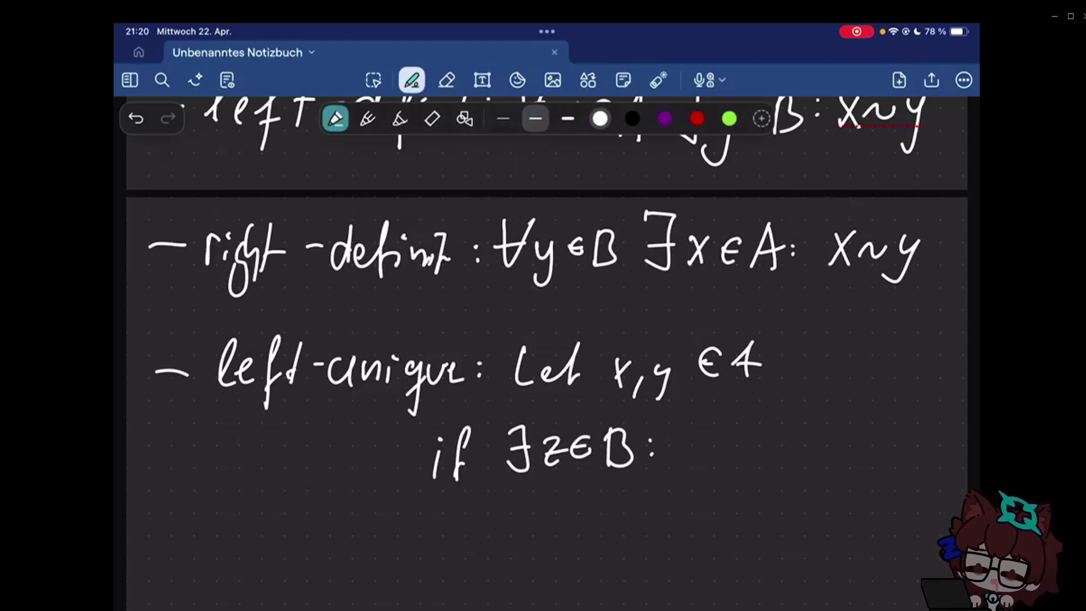
- Finish the condition with "x~z ∧ y~z"
left_click_drag(706, 434, 725, 456)
left_click_drag(726, 435, 708, 457)
mouse_move(738, 450)
left_mouse_down()
mouse_move(750, 435)
mouse_move(802, 445)
left_mouse_up()
left_click(791, 433)
left_click_drag(821, 442, 857, 468)
mouse_move(891, 442)
left_mouse_down()
mouse_move(916, 433)
mouse_move(934, 448)
mouse_move(950, 445)
left_mouse_up()
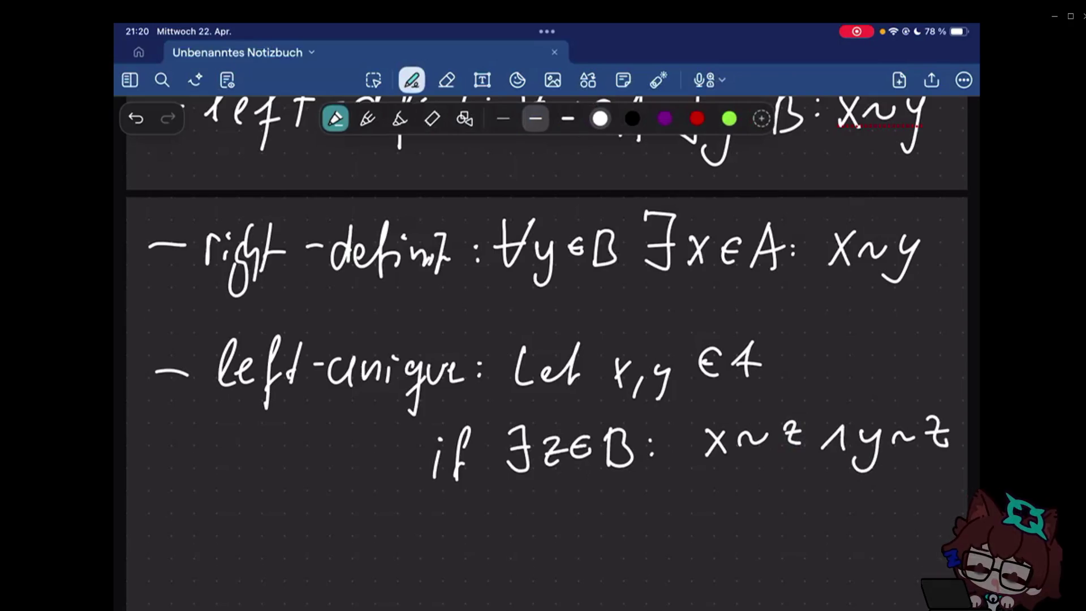
scroll(547, 339, "down", 3)
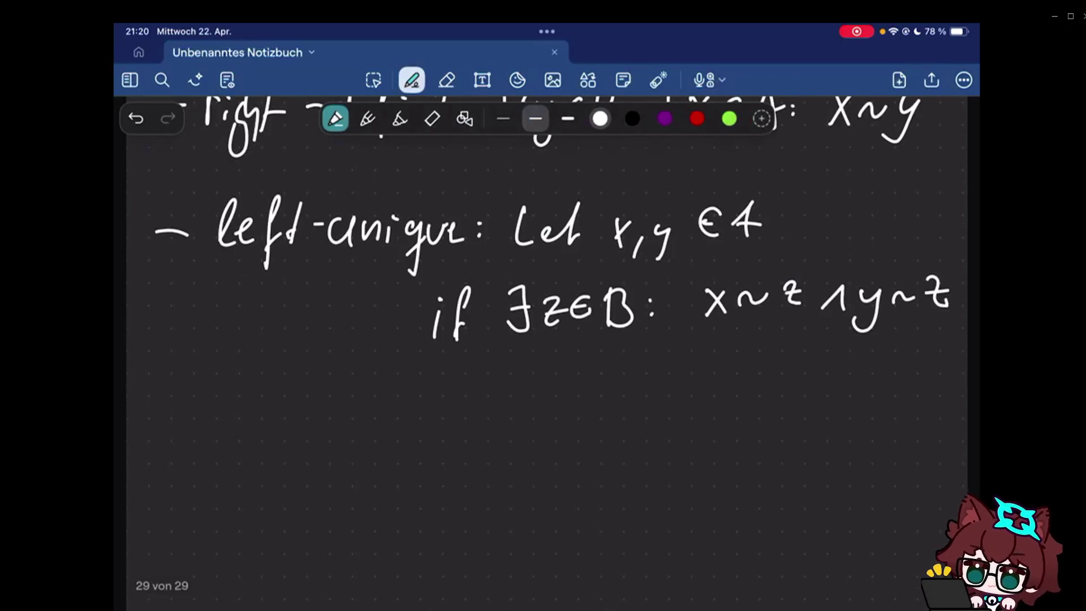
scroll(546, 339, "up", 10)
left_click(658, 80)
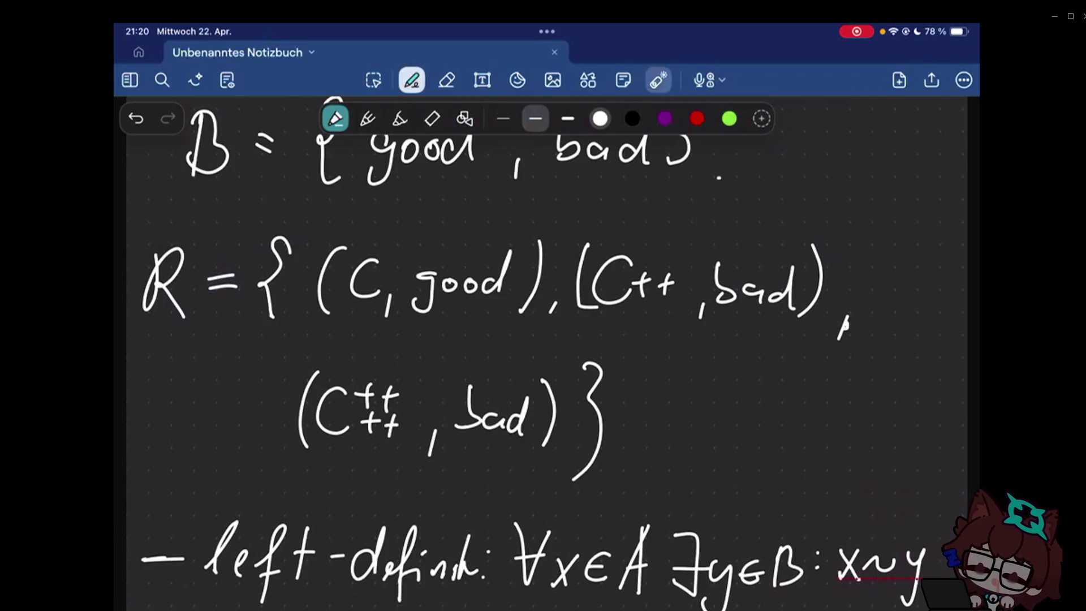
scroll(547, 339, "up", 2)
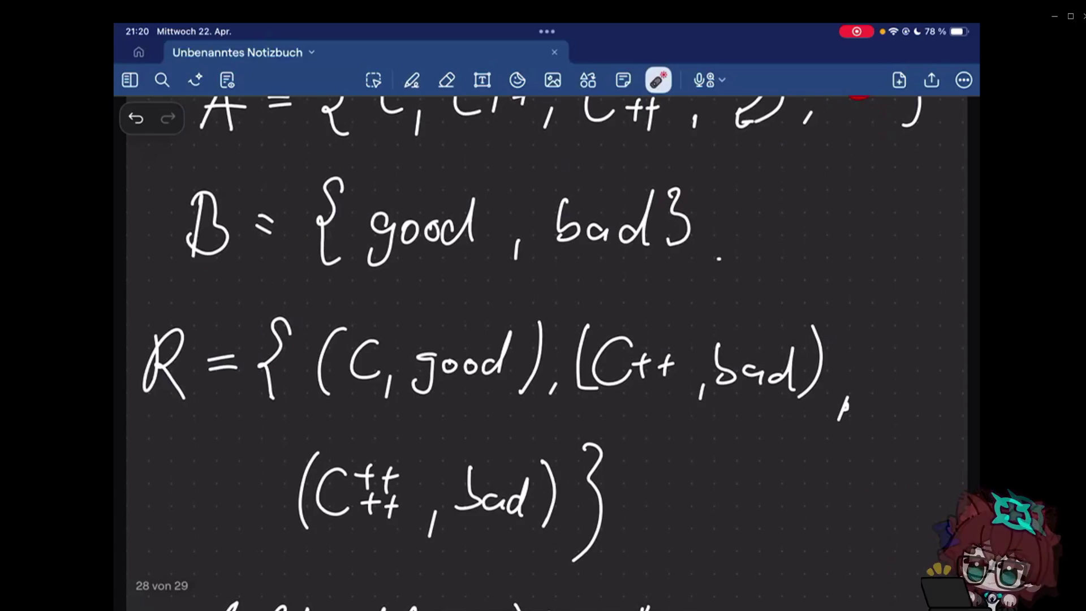
scroll(546, 340, "up", 3)
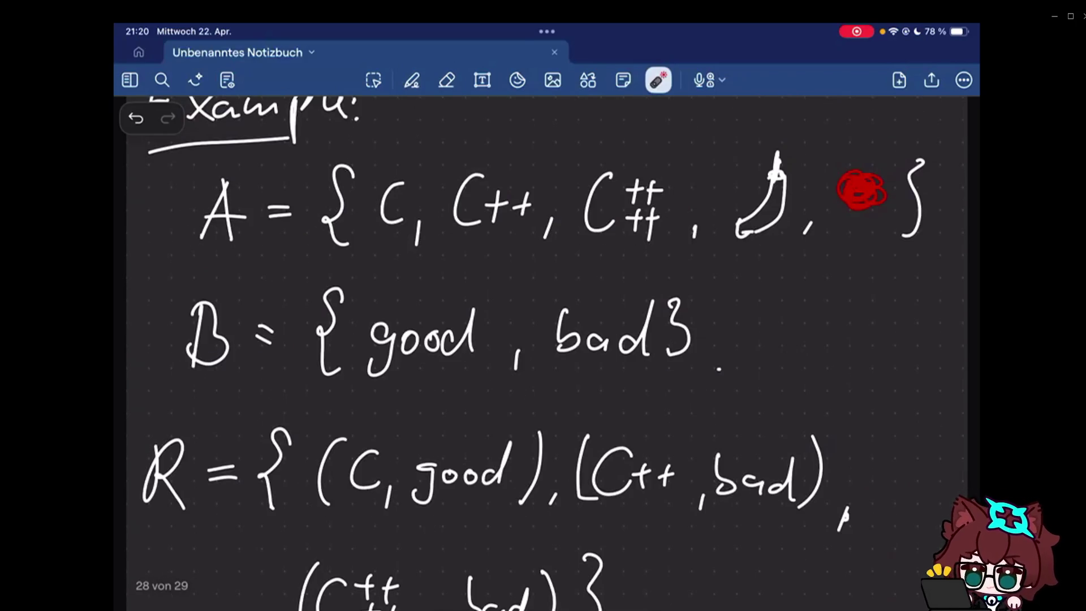
left_click_drag(428, 170, 422, 232)
left_click_drag(458, 243, 518, 231)
scroll(543, 340, "down", 2)
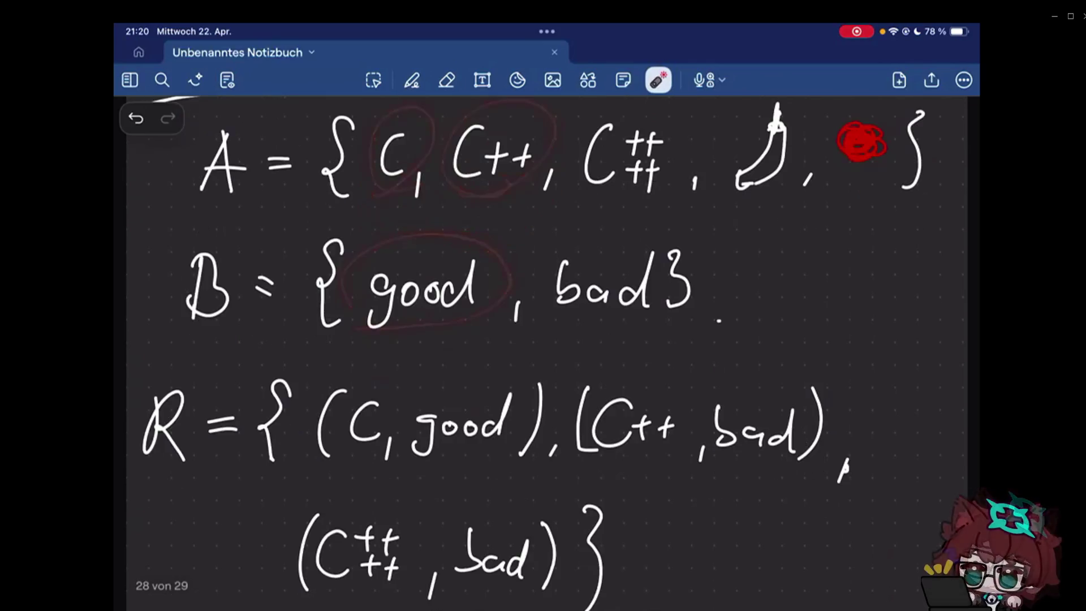
scroll(440, 235, "up", 1)
left_click_drag(440, 235, 675, 229)
mouse_move(528, 343)
left_mouse_down()
mouse_move(672, 338)
mouse_move(530, 346)
left_mouse_up()
scroll(531, 353, "up", 2)
mouse_move(435, 252)
left_mouse_down()
mouse_move(526, 243)
mouse_move(669, 260)
left_mouse_up()
left_click_drag(450, 247, 548, 244)
left_click_drag(548, 243, 449, 249)
left_click_drag(587, 250, 666, 248)
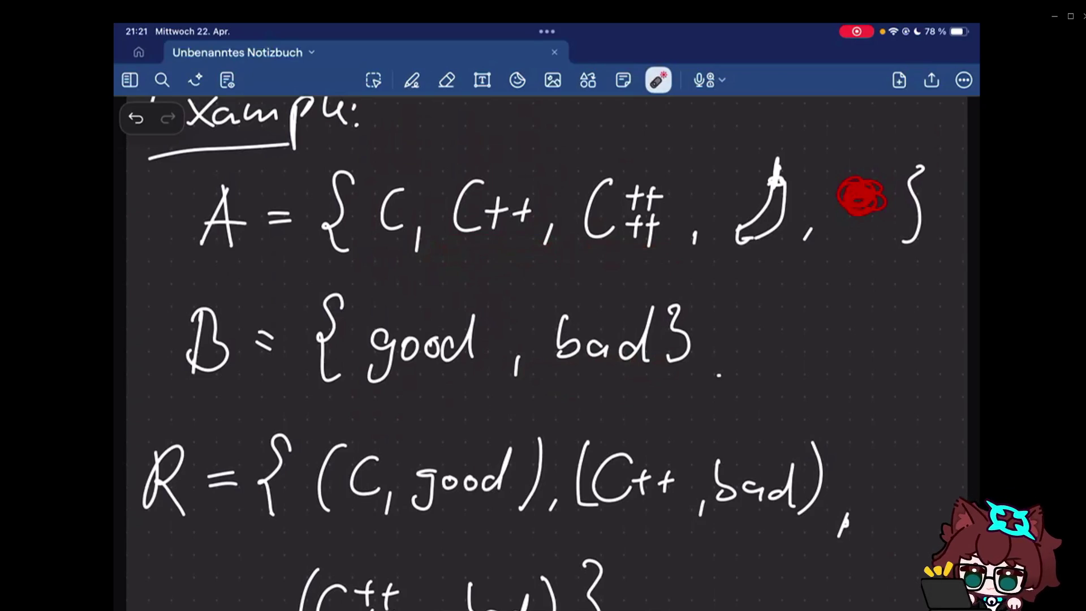
left_click_drag(594, 277, 519, 315)
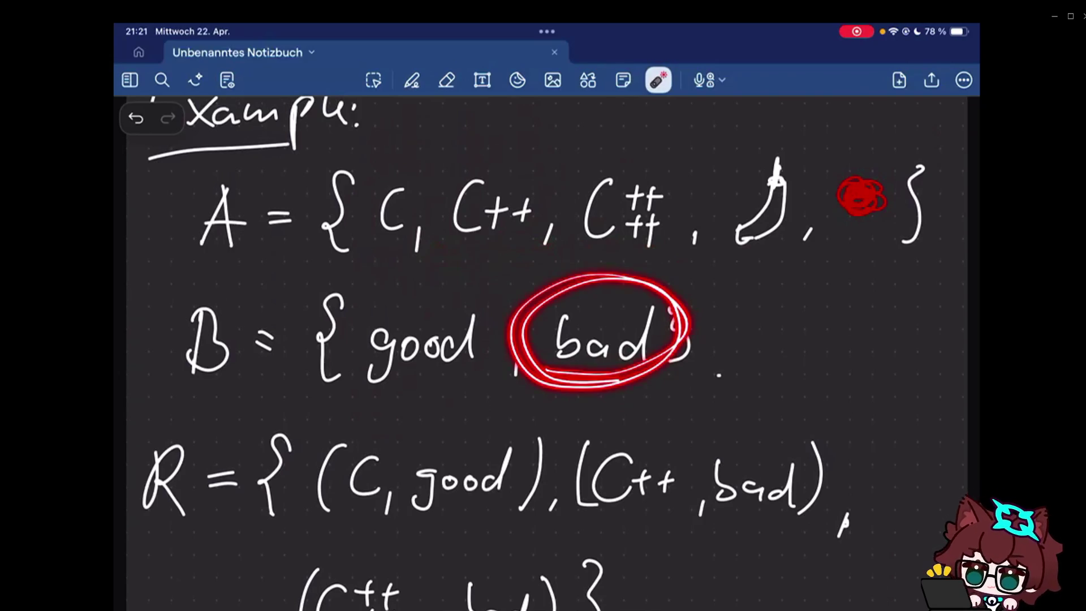
scroll(543, 340, "down", 2)
left_click_drag(585, 482, 348, 601)
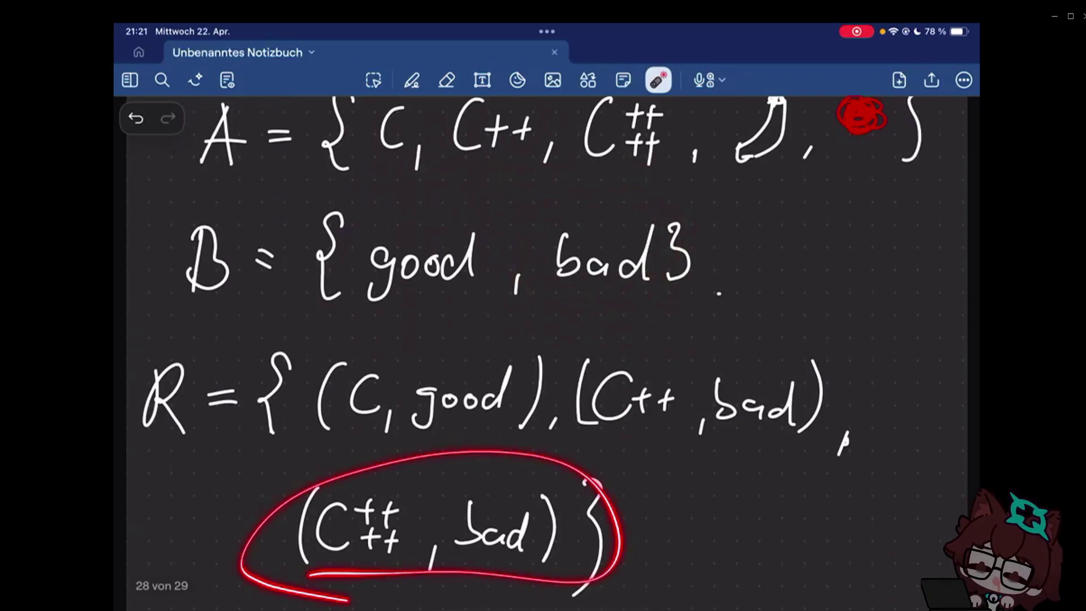
scroll(543, 339, "down", 10)
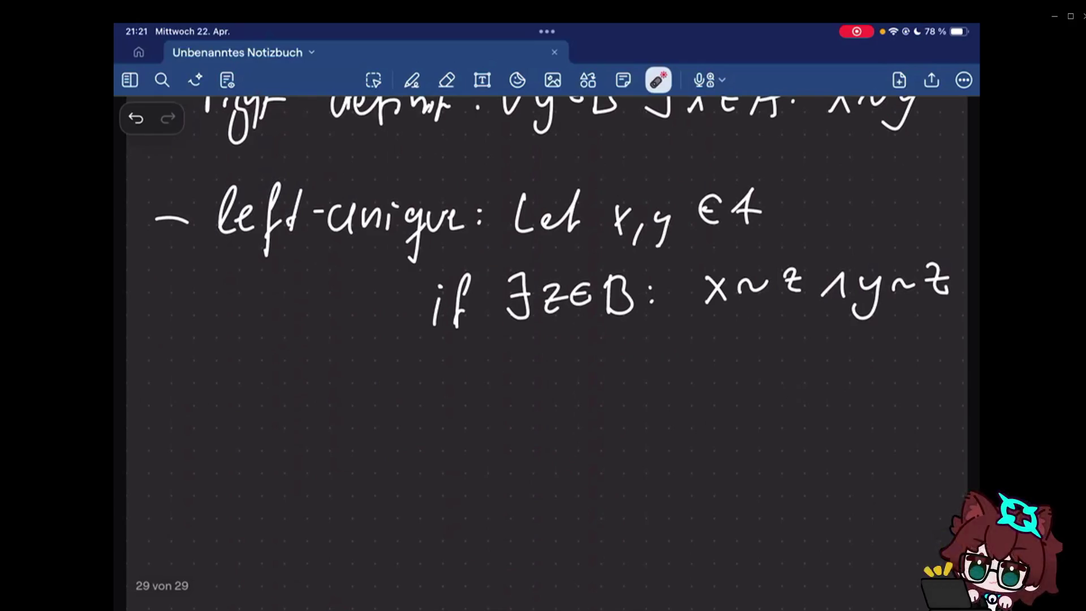
left_click(411, 80)
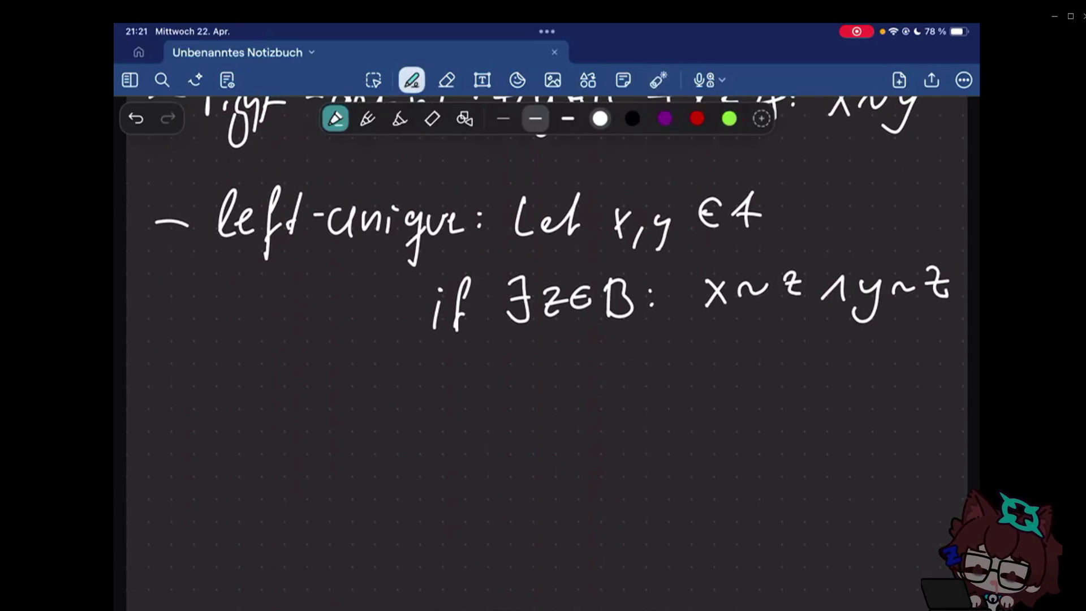
- Conclude the left-unique bullet with "⇒ x = y", undoing an overlong arrow stroke
left_click(453, 399)
mouse_move(446, 405)
left_mouse_down()
mouse_move(508, 406)
mouse_move(489, 395)
mouse_move(488, 429)
left_mouse_up()
key("ctrl+z")
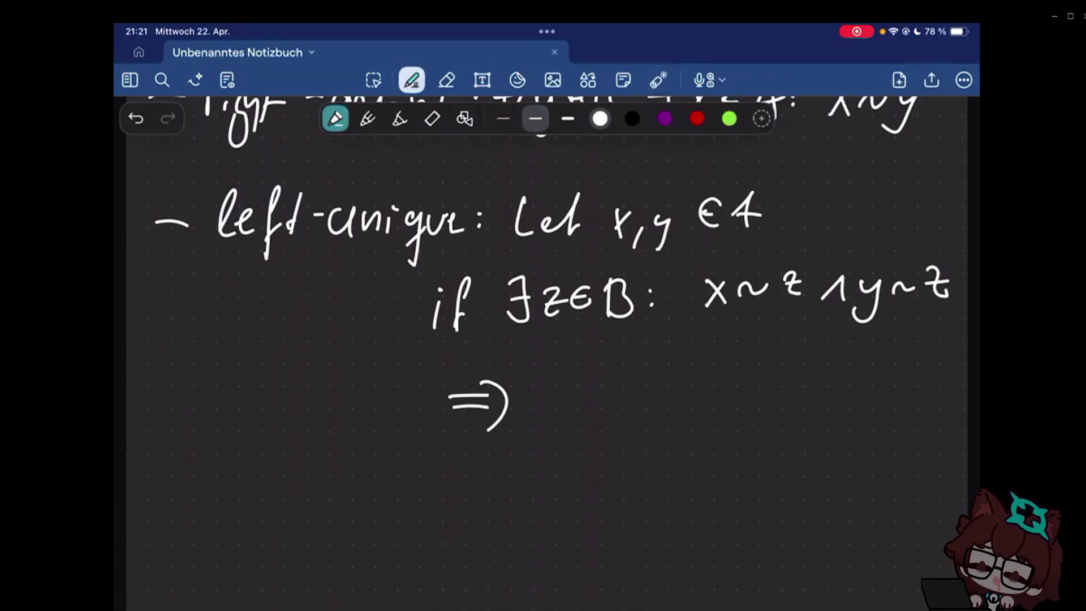
left_click_drag(600, 373, 574, 414)
left_click_drag(576, 375, 604, 414)
left_click_drag(622, 393, 644, 393)
left_click_drag(622, 407, 675, 401)
left_click_drag(691, 375, 655, 435)
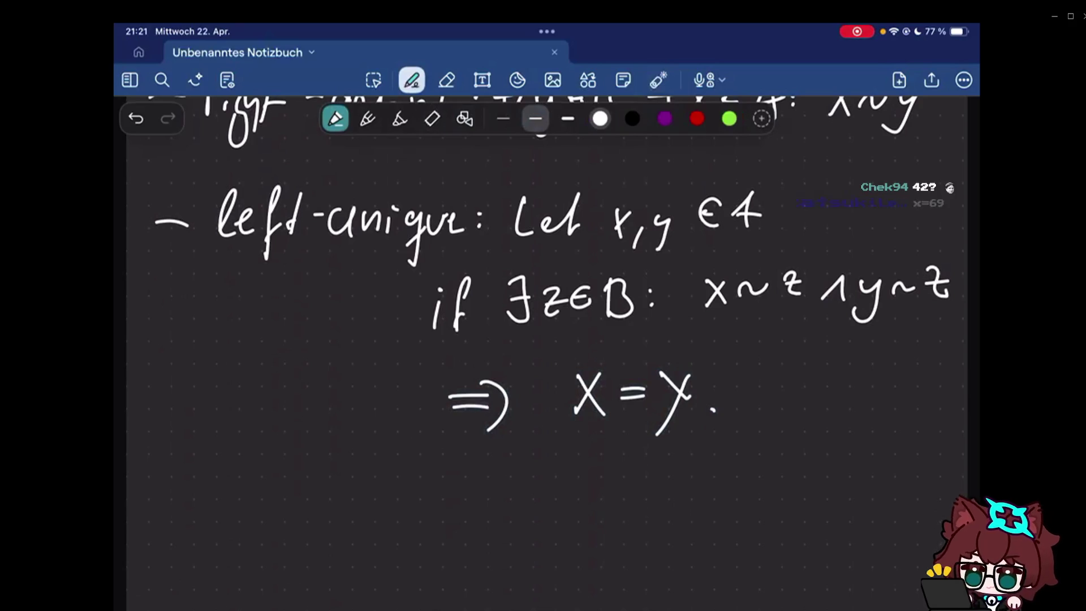
- Start a new bullet and write "- right-", undoing misdrawn letters
left_click_drag(159, 502, 176, 499)
mouse_move(201, 521)
left_mouse_down()
mouse_move(228, 494)
mouse_move(238, 523)
left_mouse_up()
left_click_drag(256, 502, 239, 536)
left_click_drag(273, 491, 280, 516)
left_click_drag(293, 490, 296, 510)
mouse_move(283, 502)
left_mouse_down()
mouse_move(312, 501)
mouse_move(277, 554)
left_mouse_up()
key("ctrl+z")
key("ctrl+z")
left_click_drag(298, 485, 296, 536)
left_click_drag(287, 504, 312, 501)
mouse_move(317, 503)
left_mouse_down()
mouse_move(365, 519)
mouse_move(375, 510)
left_mouse_up()
- Complete the label as "right-unique:" and write "If" after it
left_click_drag(396, 505, 380, 567)
left_click_drag(419, 520, 433, 531)
left_click(458, 503)
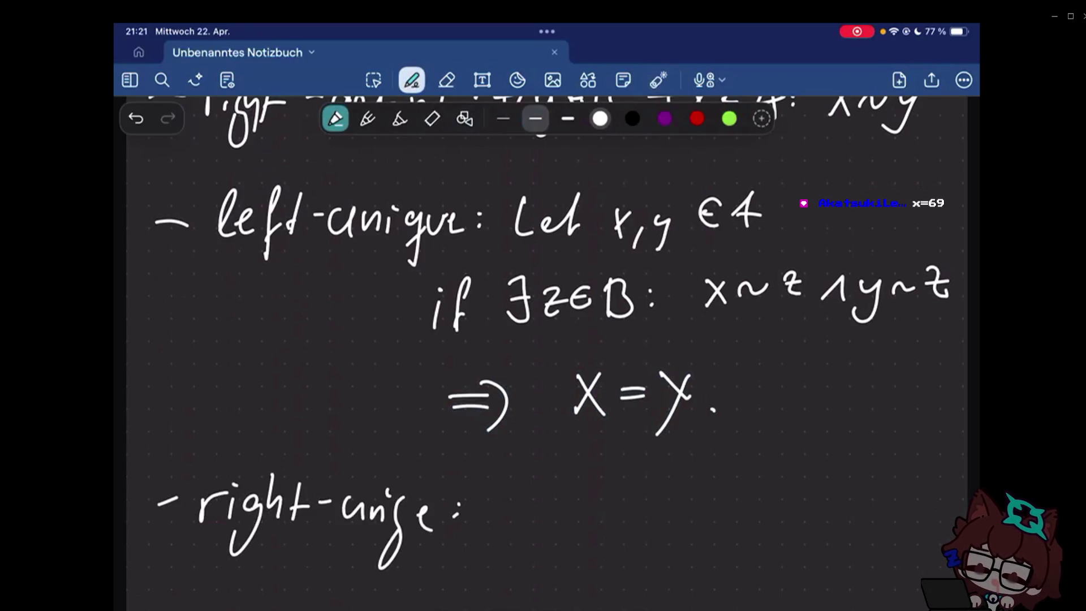
scroll(543, 339, "down", 2)
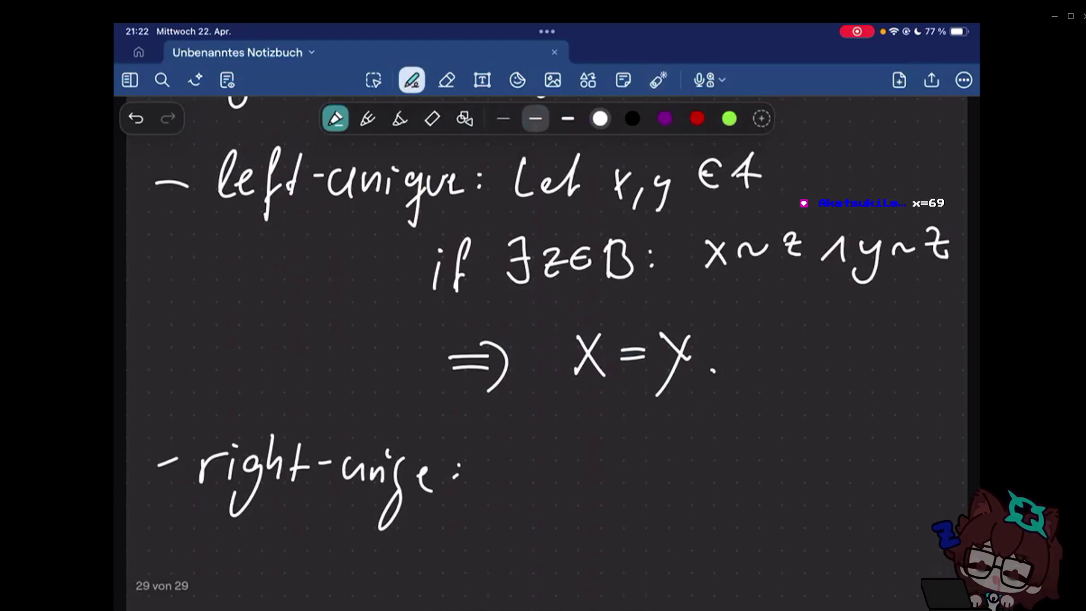
left_click_drag(507, 450, 503, 492)
mouse_move(524, 464)
left_mouse_down()
mouse_move(534, 459)
mouse_move(529, 483)
mouse_move(551, 470)
left_mouse_up()
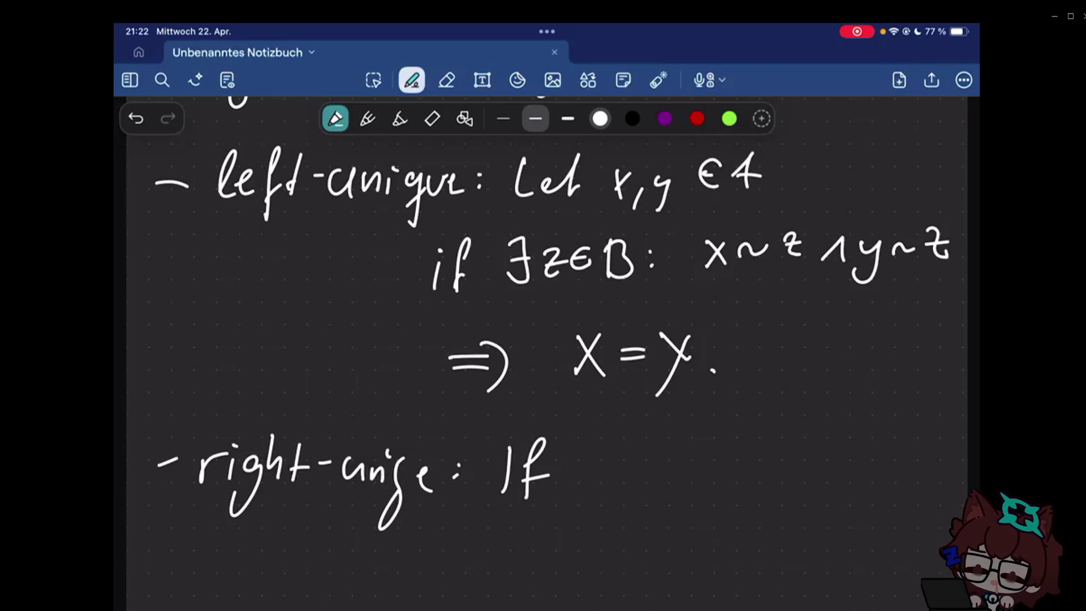
scroll(543, 340, "up", 5)
scroll(543, 340, "up", 1)
scroll(543, 339, "down", 5)
scroll(543, 339, "down", 2)
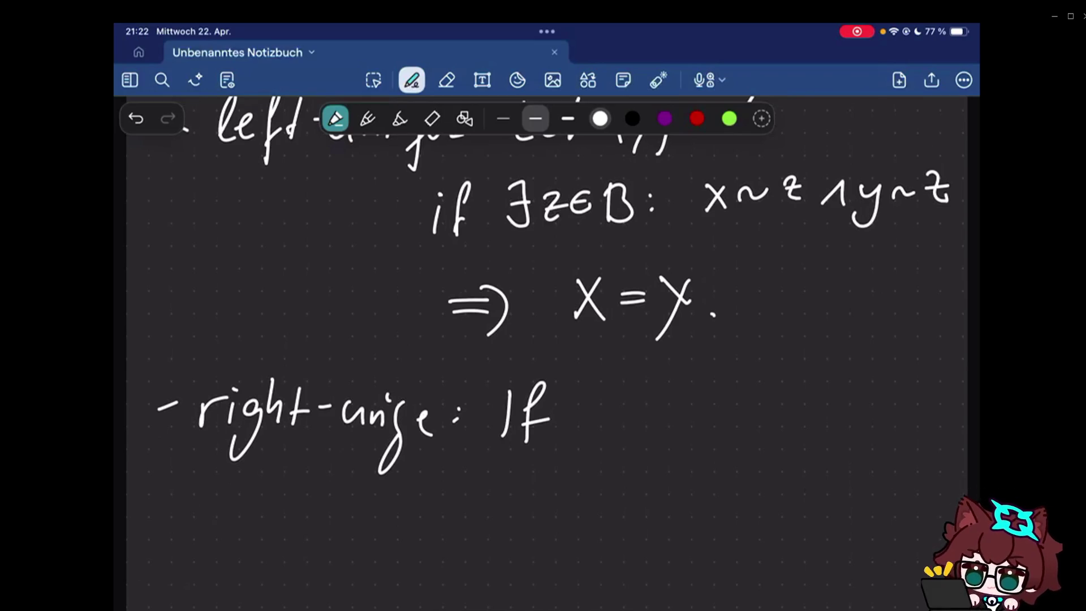
scroll(544, 340, "down", 6)
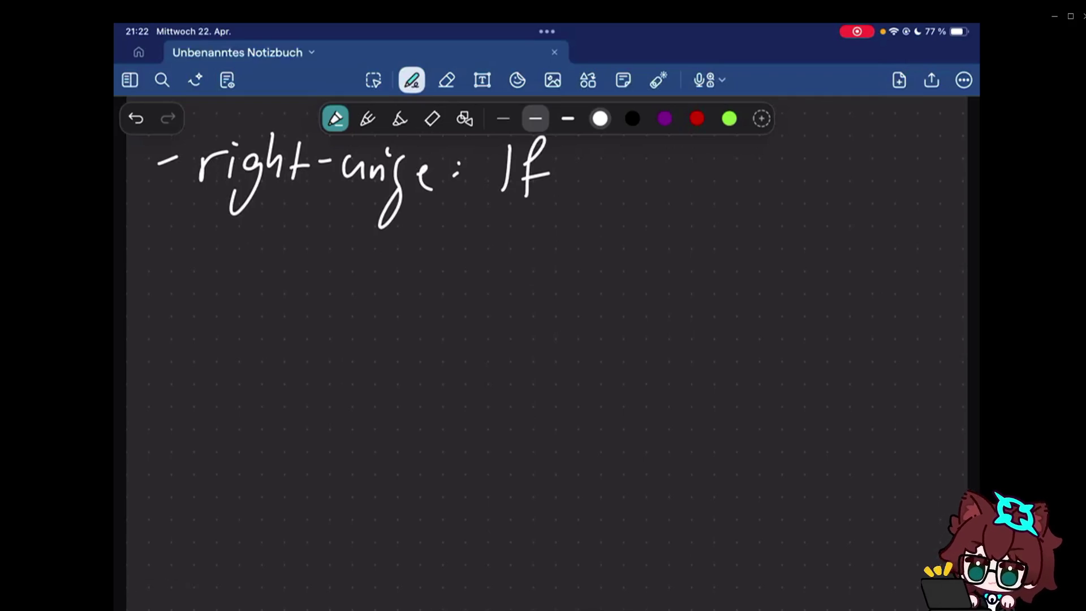
- Draw an oval set labelled A containing several element dots
left_click_drag(260, 270, 233, 278)
left_click(307, 324)
left_click_drag(304, 399, 310, 399)
left_click(260, 425)
mouse_move(268, 253)
left_mouse_down()
mouse_move(302, 251)
mouse_move(295, 240)
left_mouse_up()
left_click_drag(306, 405, 307, 397)
- Draw a second oval set labelled B to the right and fill it with element dots
left_click_drag(595, 256, 645, 250)
left_click(648, 334)
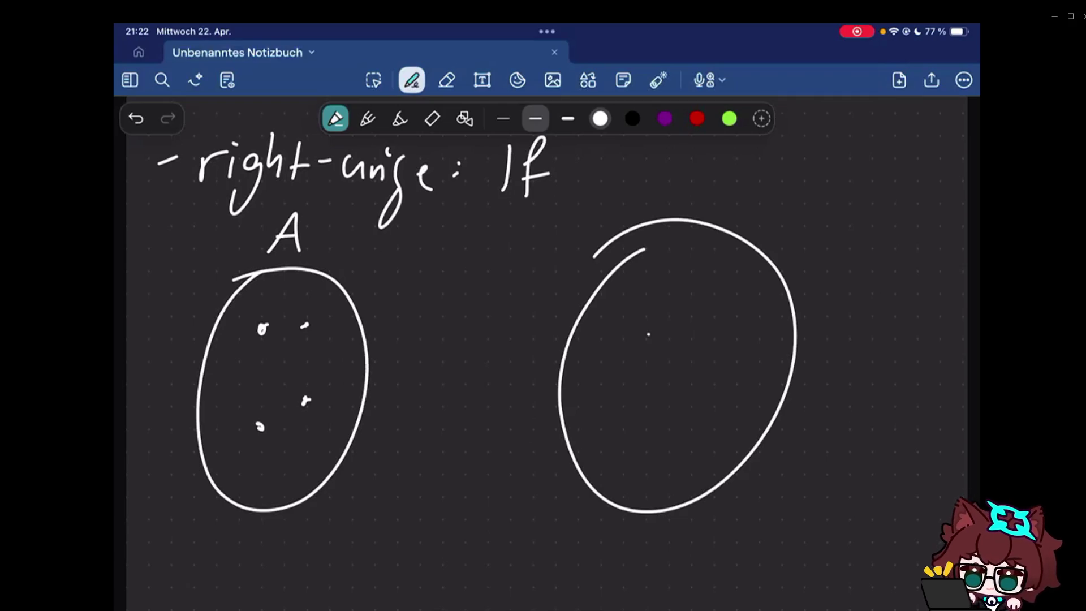
left_click(729, 308)
left_click(690, 349)
left_click(634, 443)
left_click(721, 397)
left_click_drag(676, 162, 678, 203)
left_click_drag(679, 160, 682, 197)
left_click(446, 79)
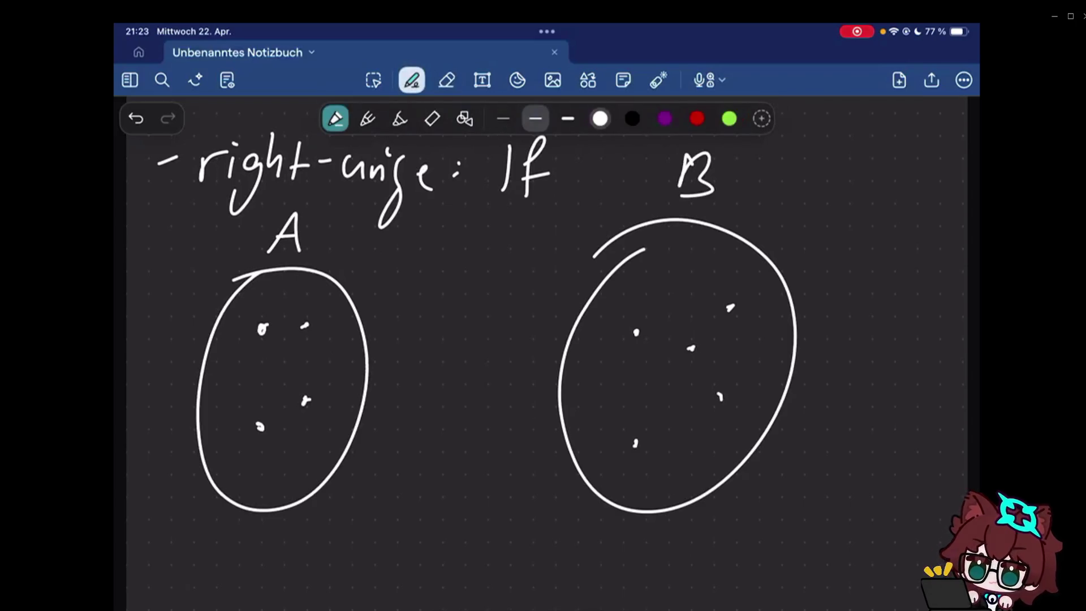
- In purple ink, draw straight links from each dot in A to dots in B
left_click(664, 118)
left_click_drag(301, 406, 636, 320)
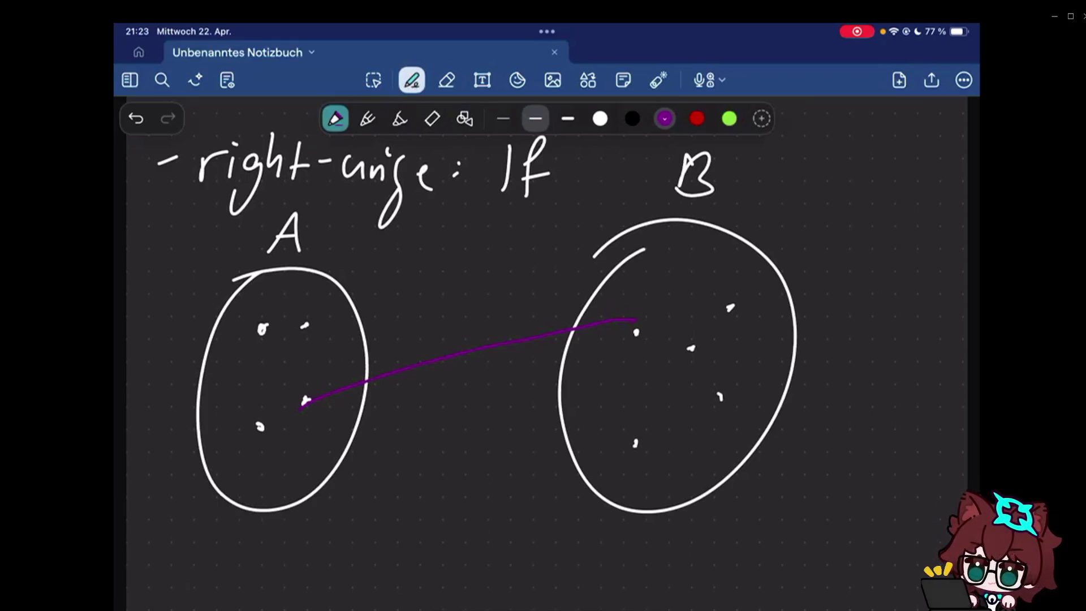
left_click_drag(609, 337, 636, 330)
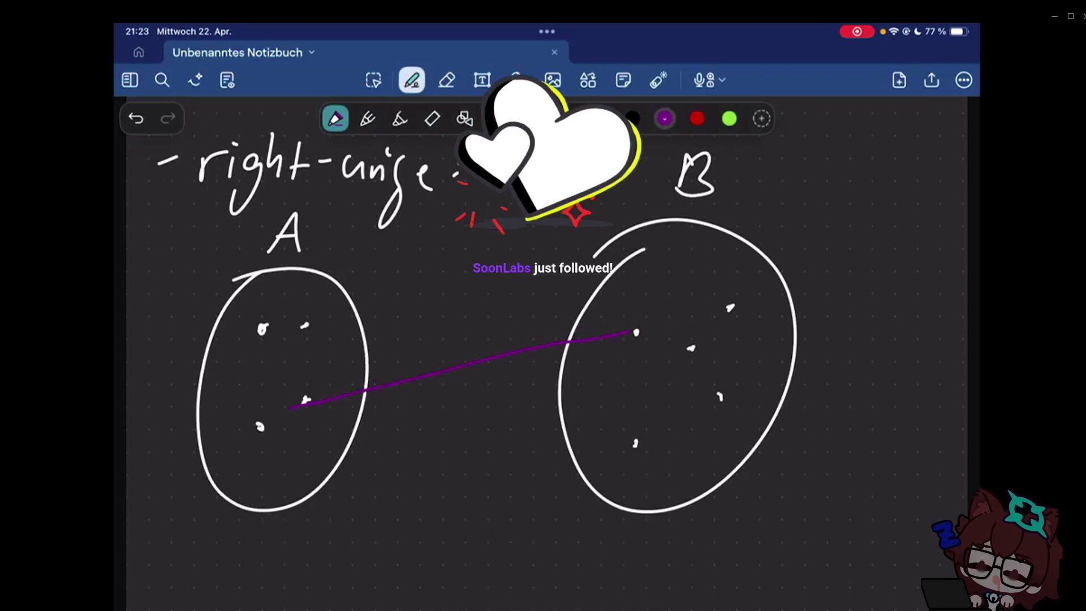
scroll(546, 393, "up", 10)
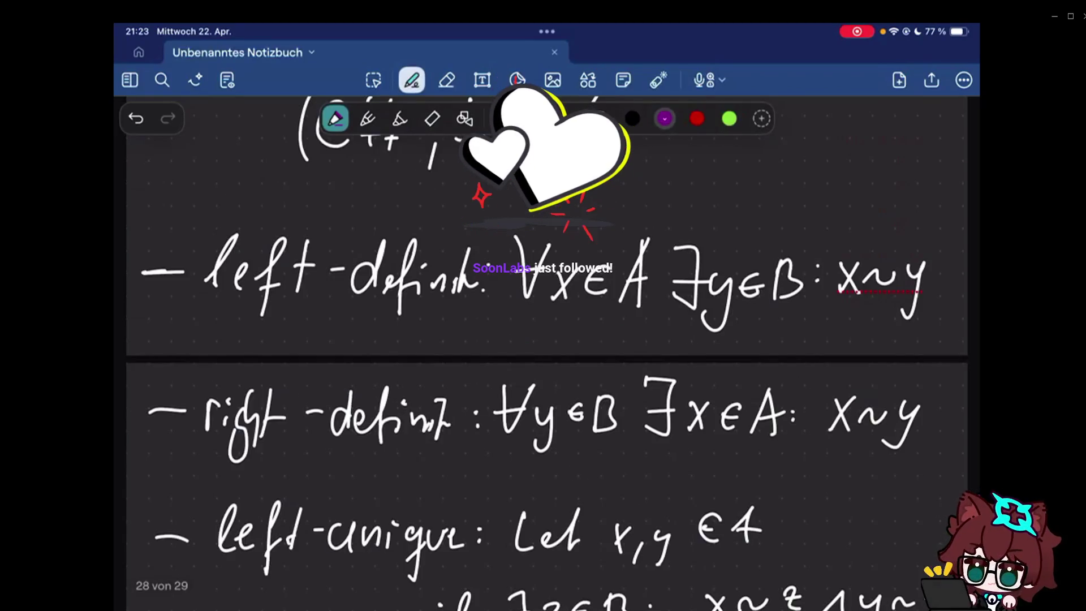
scroll(546, 394, "down", 5)
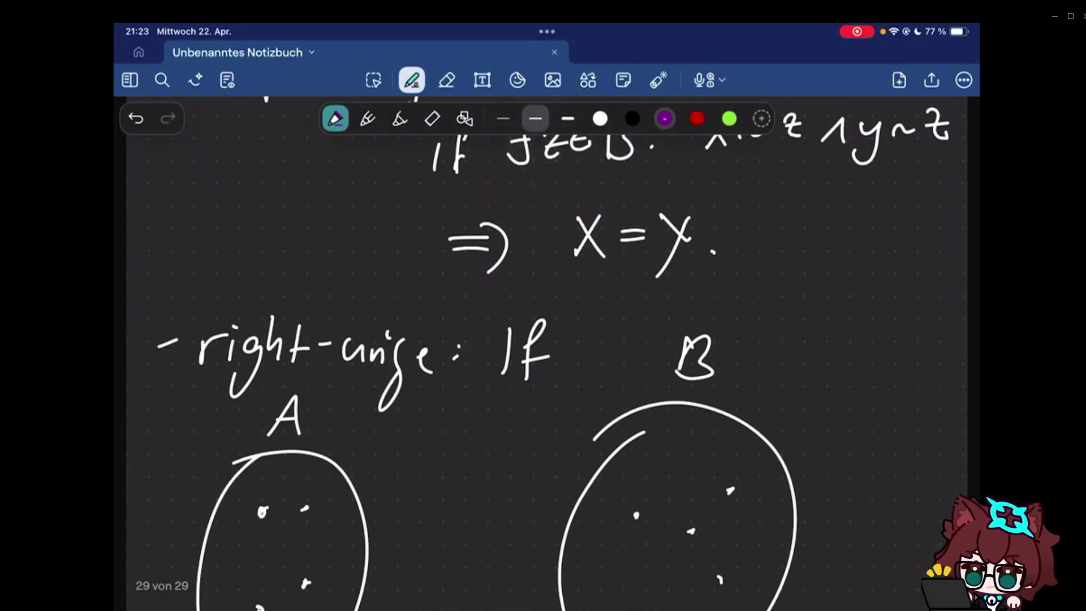
scroll(546, 394, "down", 2)
scroll(546, 393, "down", 4)
left_click_drag(305, 303, 642, 302)
left_click_drag(263, 309, 638, 312)
left_click_drag(305, 380, 641, 428)
left_click_drag(258, 409, 692, 327)
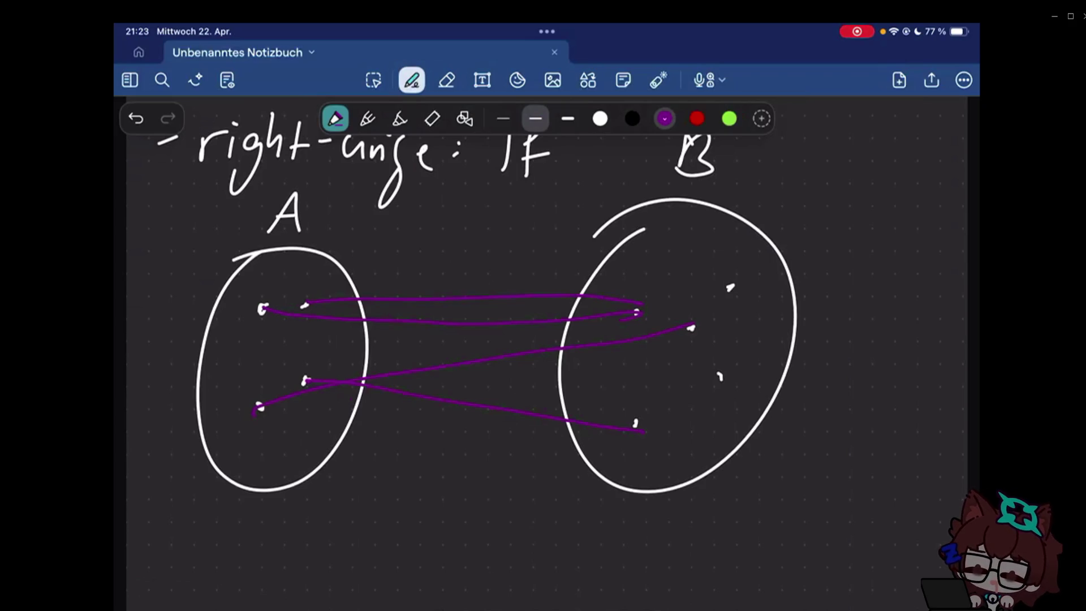
scroll(547, 340, "up", 10)
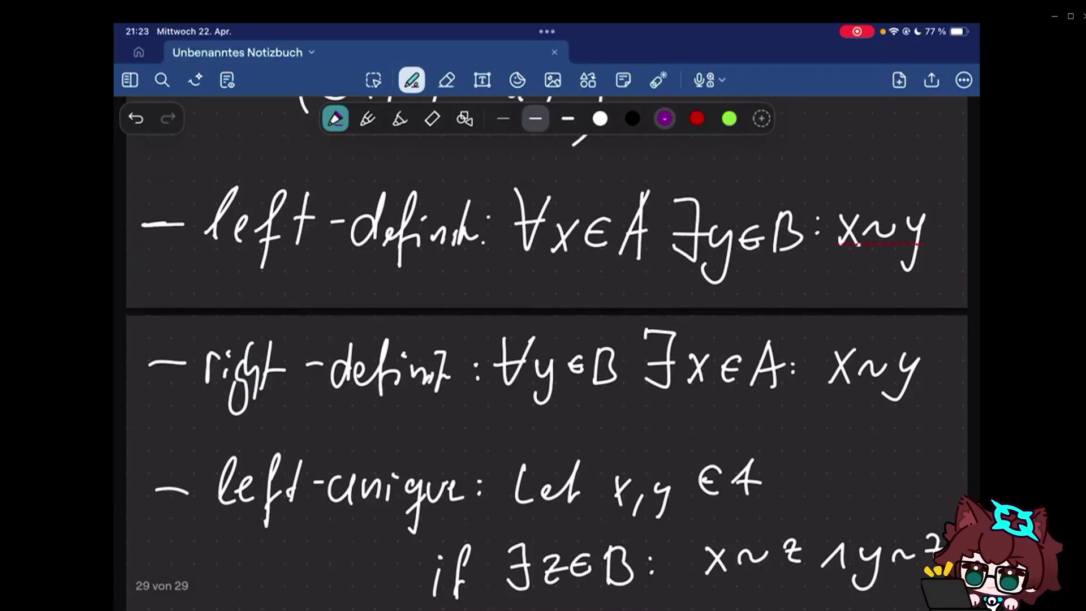
scroll(547, 339, "down", 10)
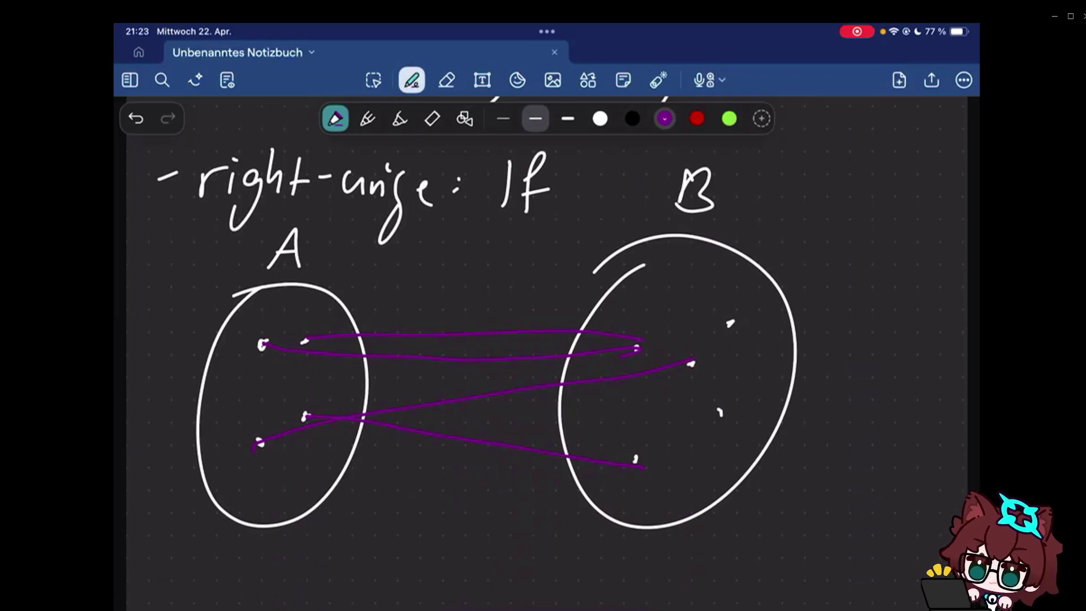
- Add an arc from A to B's top-right dot and erase the stray stroke from B to A's lower dot
left_click_drag(648, 294, 729, 323)
left_click_drag(307, 340, 729, 322)
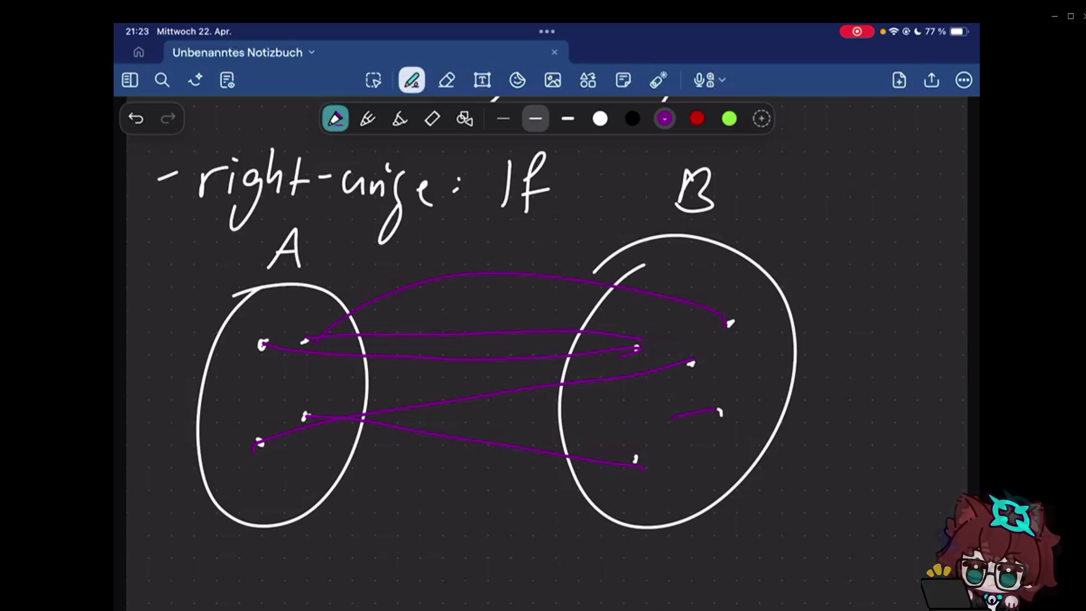
left_click_drag(670, 416, 255, 444)
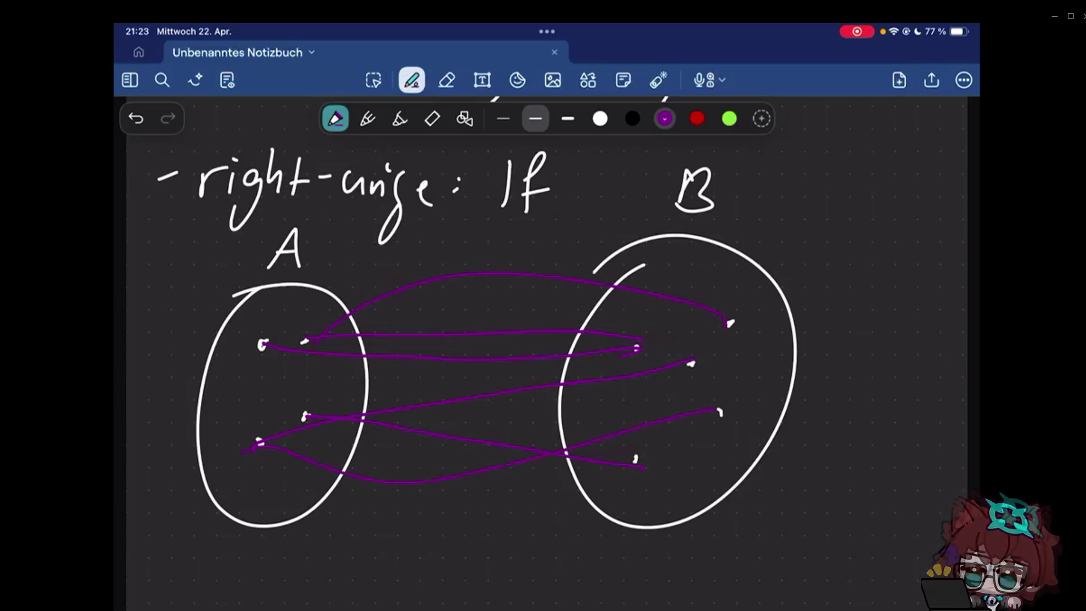
left_click(447, 79)
left_click(645, 431)
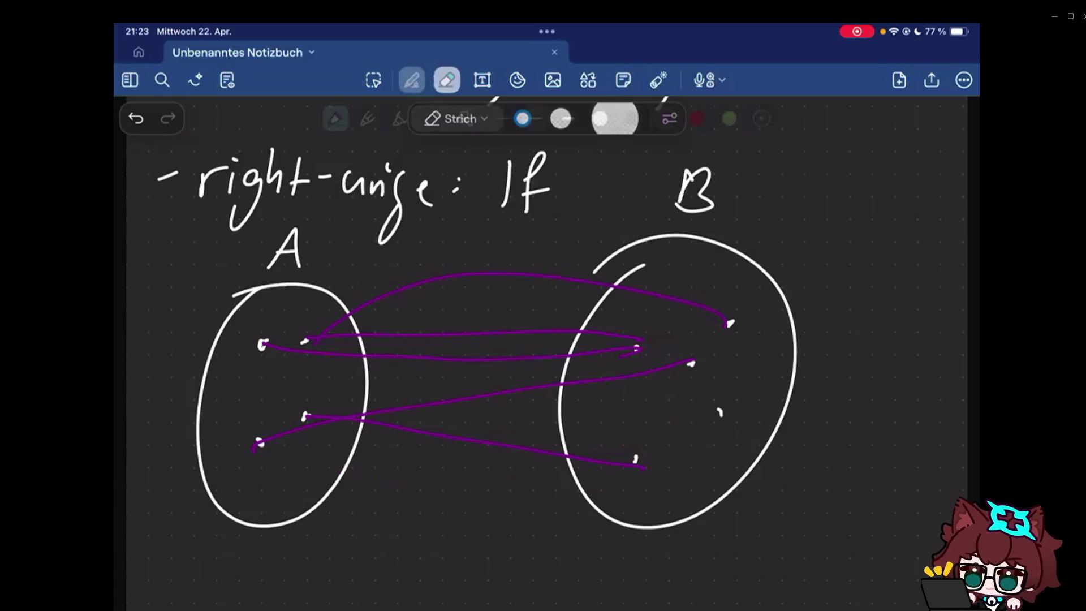
- Undo the long purple arc and briefly circle a dot inside set B
left_click(412, 80)
key("ctrl+z")
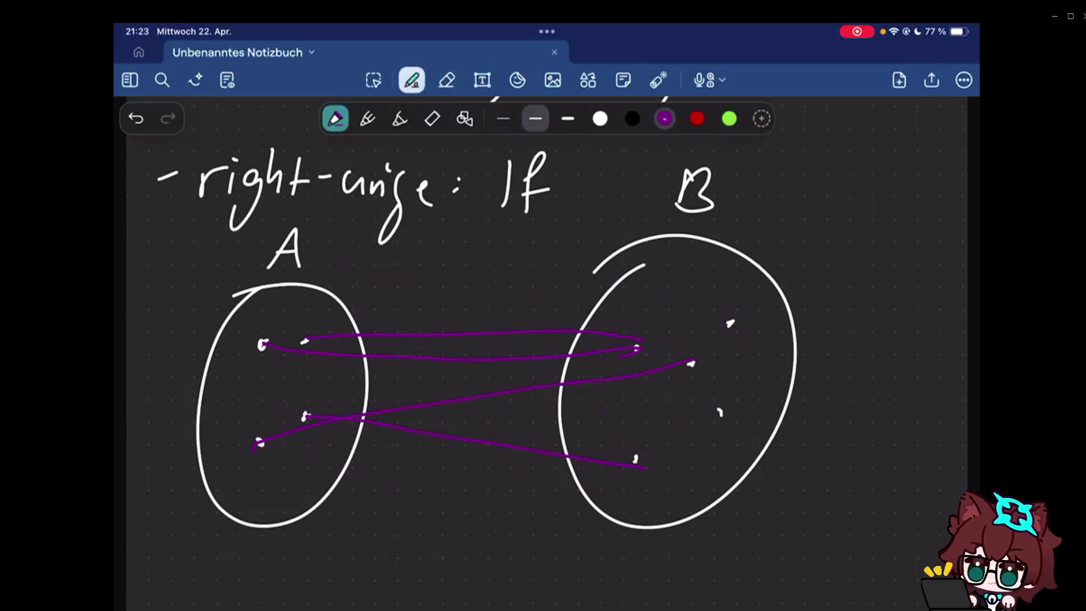
left_click_drag(717, 304, 723, 302)
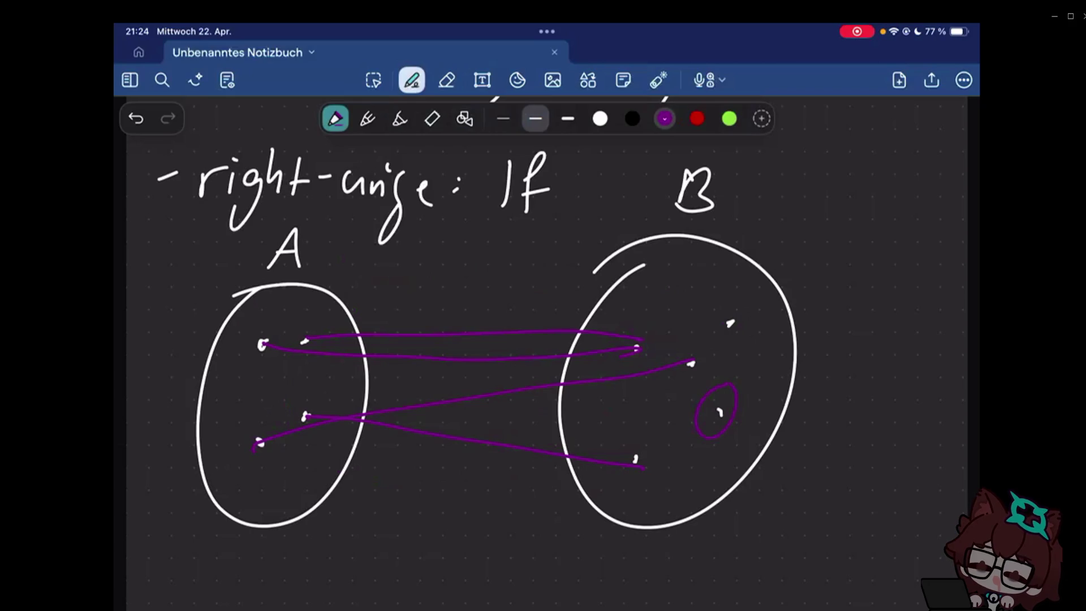
scroll(543, 340, "up", 5)
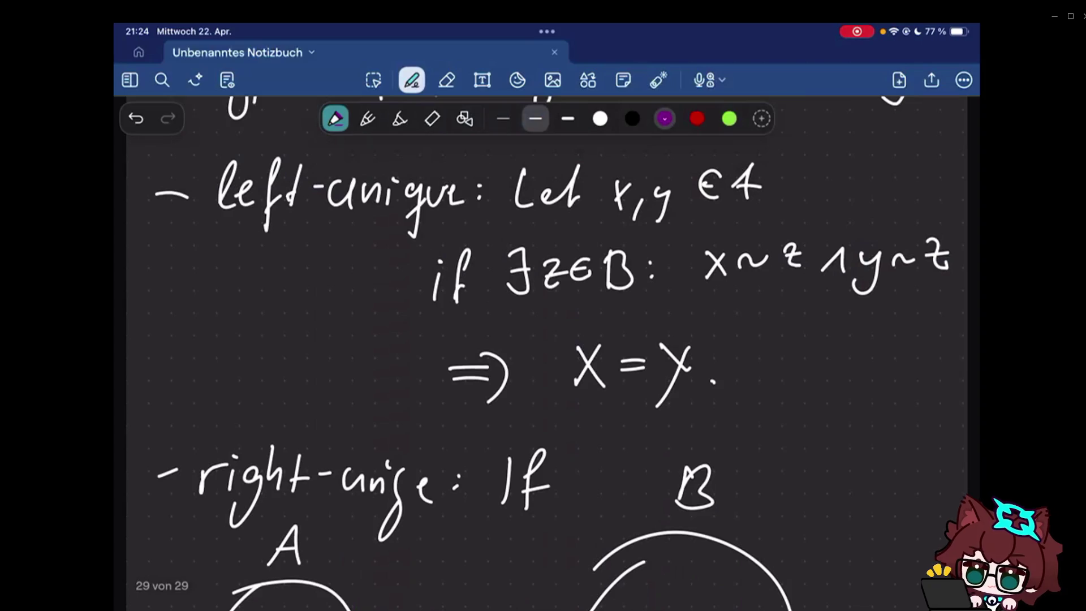
scroll(547, 352, "up", 5)
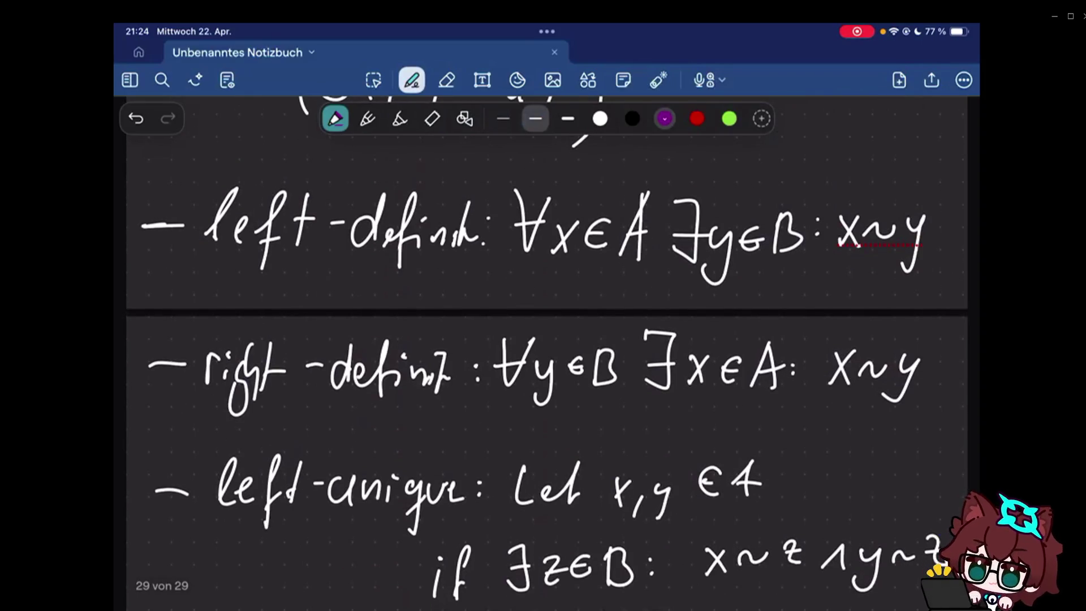
scroll(547, 340, "down", 3)
scroll(548, 340, "down", 5)
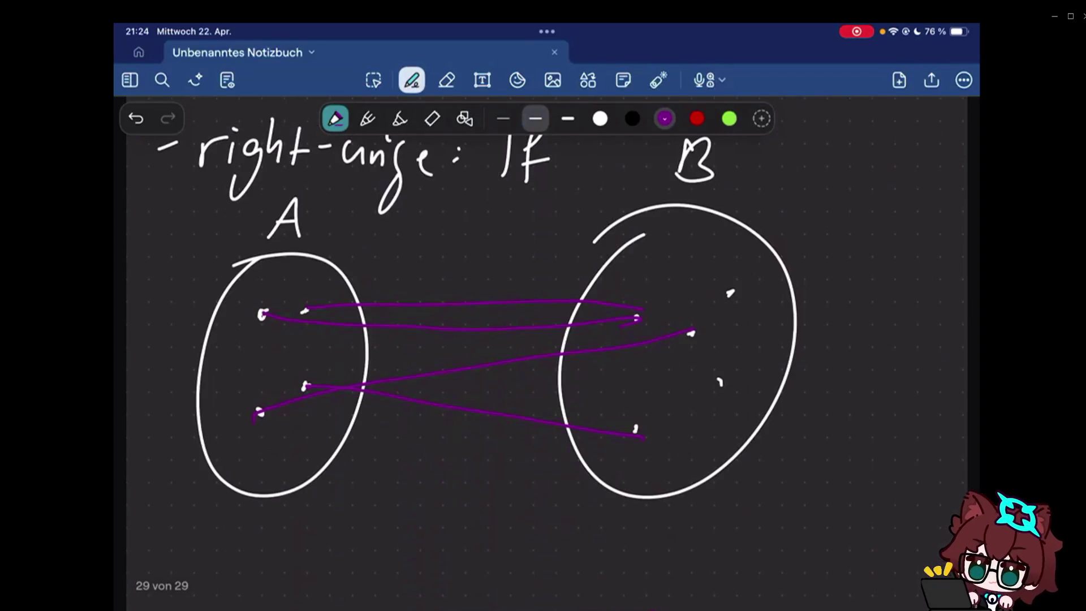
scroll(547, 339, "up", 1)
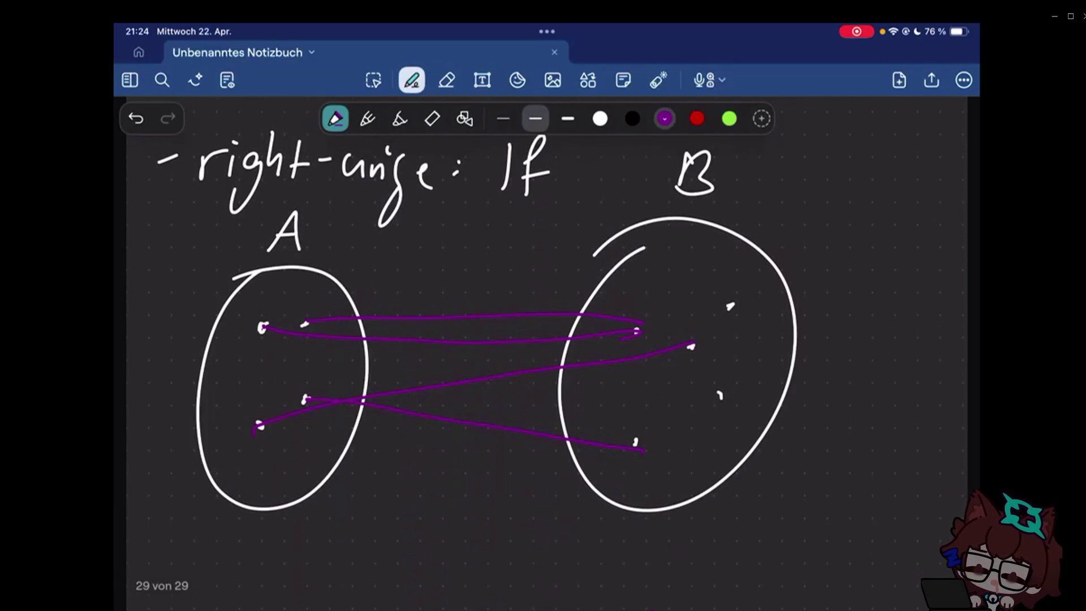
left_click(447, 79)
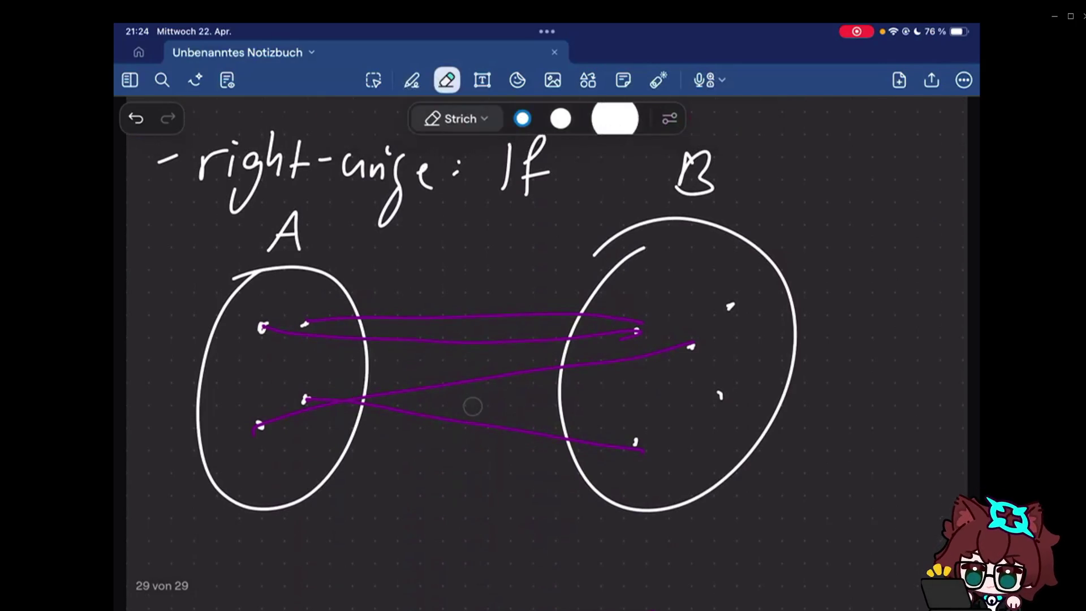
left_click(412, 80)
left_click(658, 80)
mouse_move(341, 301)
left_mouse_down()
mouse_move(218, 334)
mouse_move(585, 348)
left_mouse_up()
mouse_move(367, 286)
left_mouse_down()
mouse_move(206, 350)
mouse_move(259, 364)
left_mouse_up()
left_click_drag(363, 288, 642, 285)
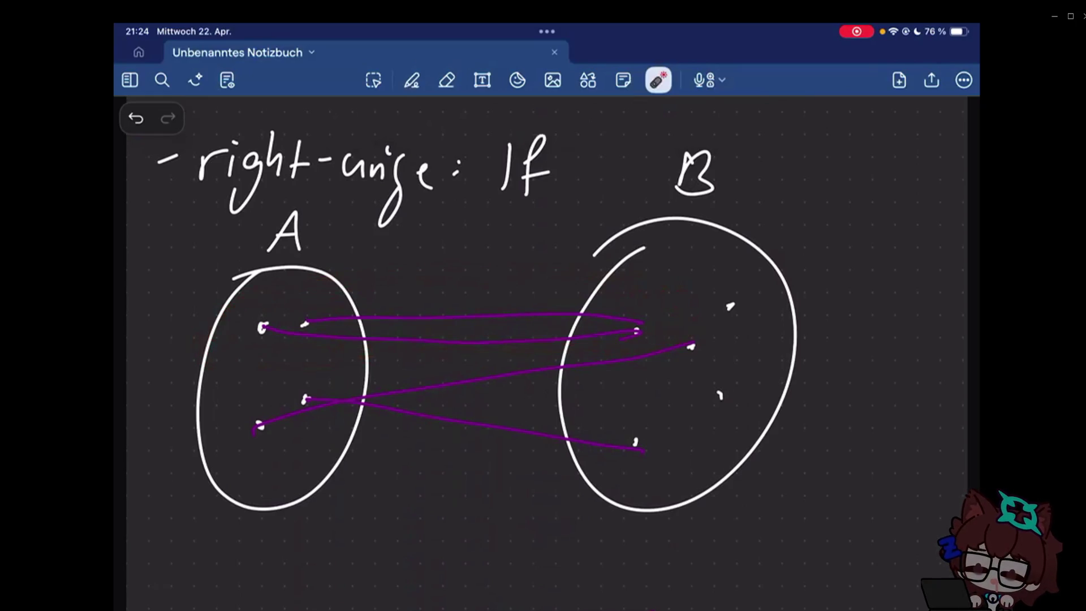
left_click_drag(322, 298, 626, 341)
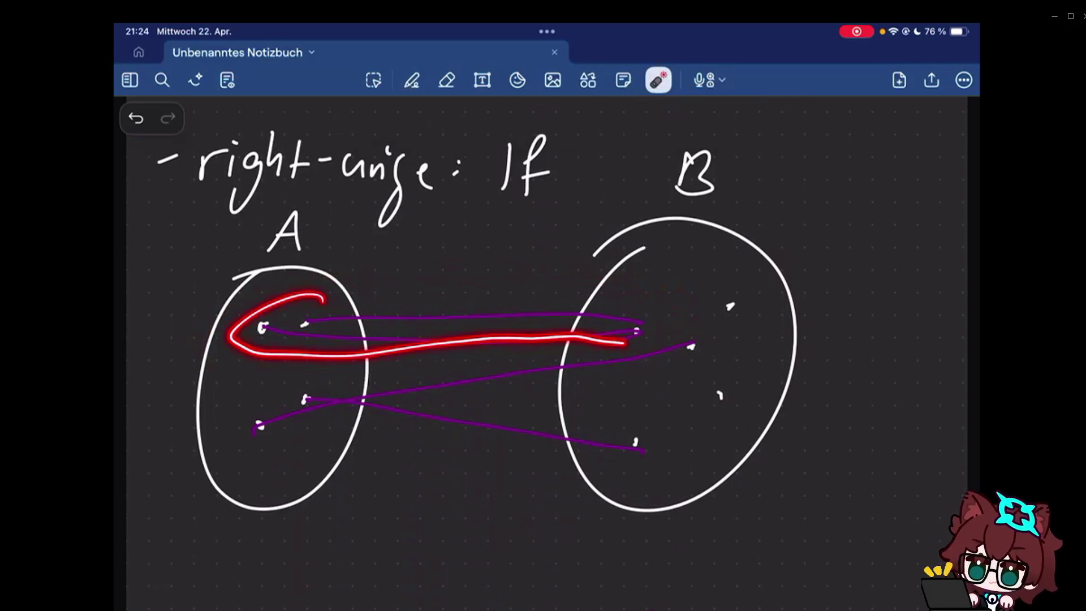
left_click_drag(288, 298, 336, 297)
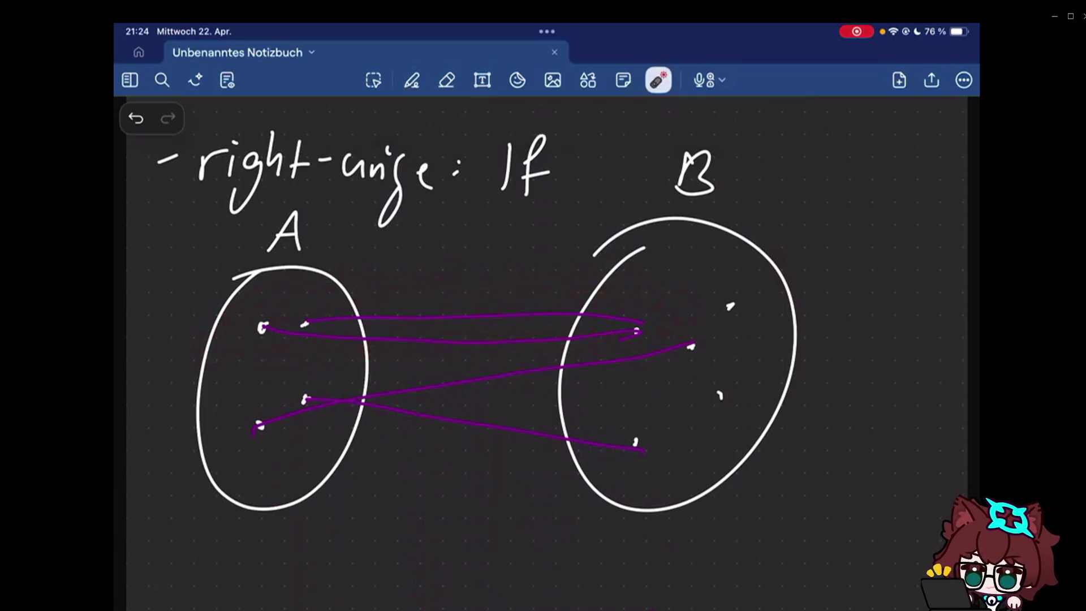
left_click_drag(255, 293, 349, 305)
left_click_drag(238, 305, 297, 335)
mouse_move(647, 303)
left_mouse_down()
mouse_move(616, 309)
mouse_move(653, 305)
left_mouse_up()
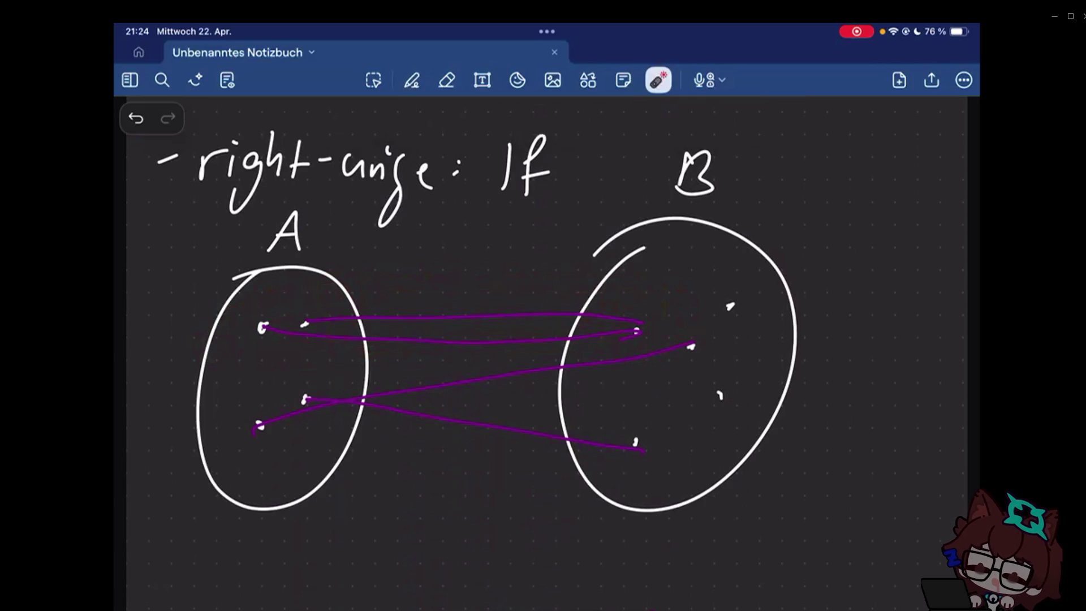
left_click_drag(649, 307, 629, 304)
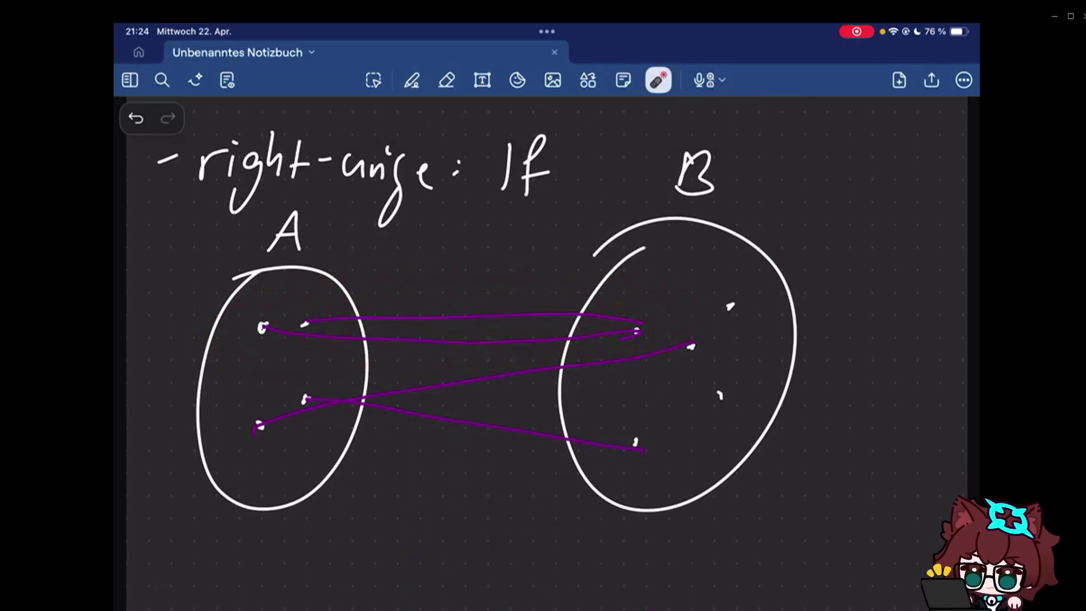
left_click(446, 80)
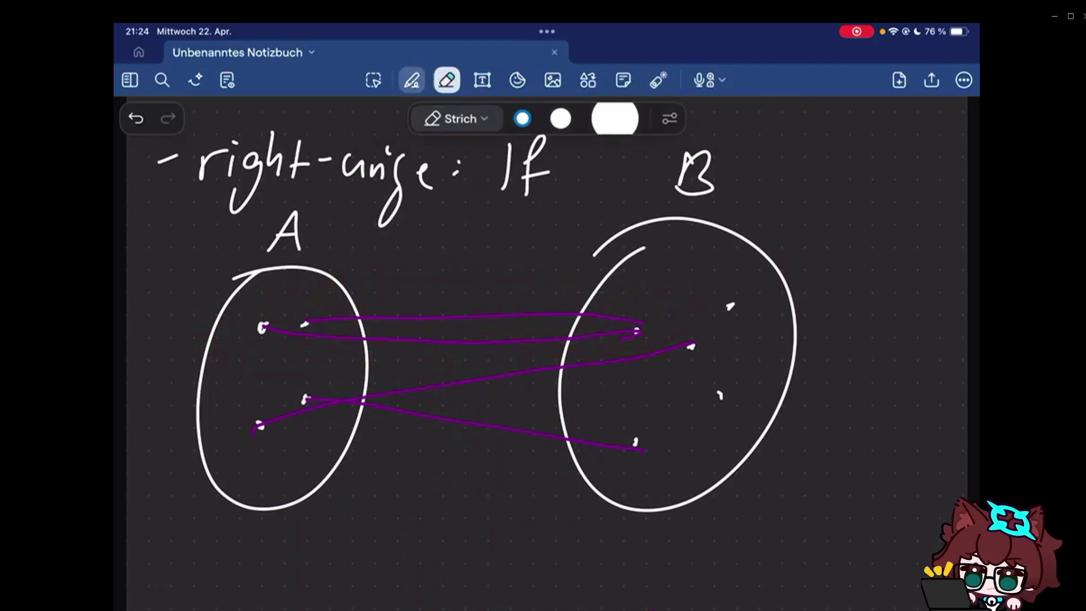
- Reroute A's upper link to B's top-right dot, add a curved link from A's lowest dot into B, then return to white ink
left_click(412, 80)
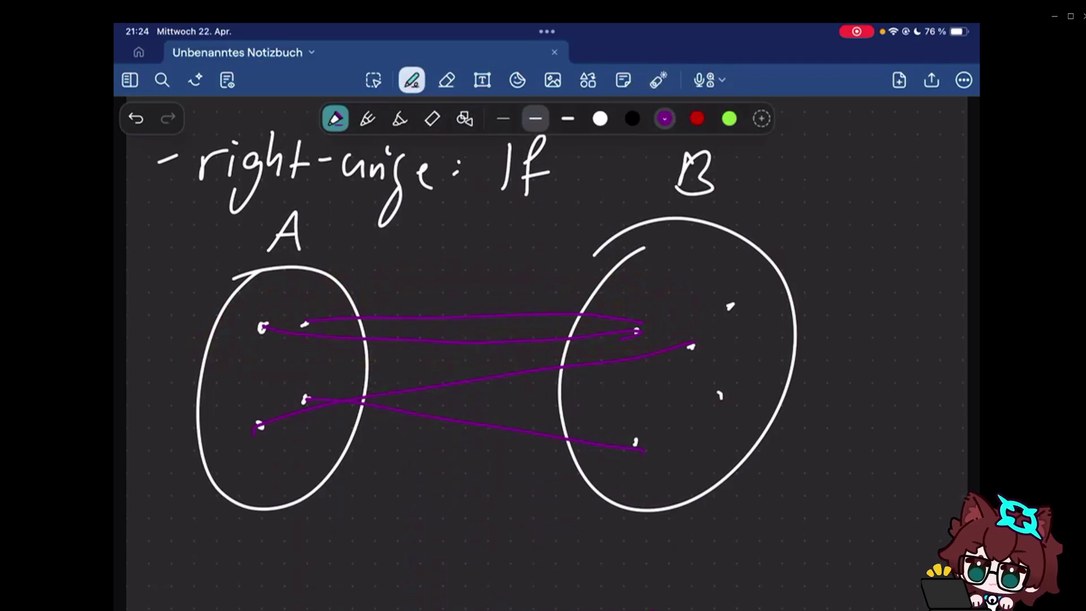
left_click(447, 80)
left_click(480, 317)
left_click(412, 80)
mouse_move(304, 323)
left_mouse_down()
mouse_move(363, 309)
mouse_move(730, 306)
left_mouse_up()
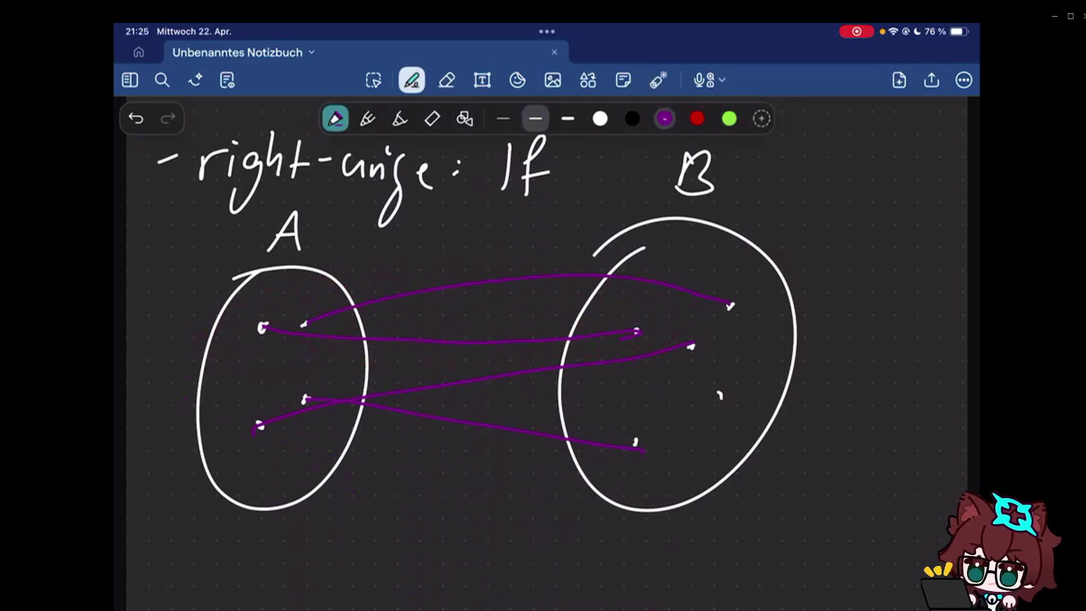
mouse_move(257, 427)
left_mouse_down()
mouse_move(533, 492)
mouse_move(631, 447)
left_mouse_up()
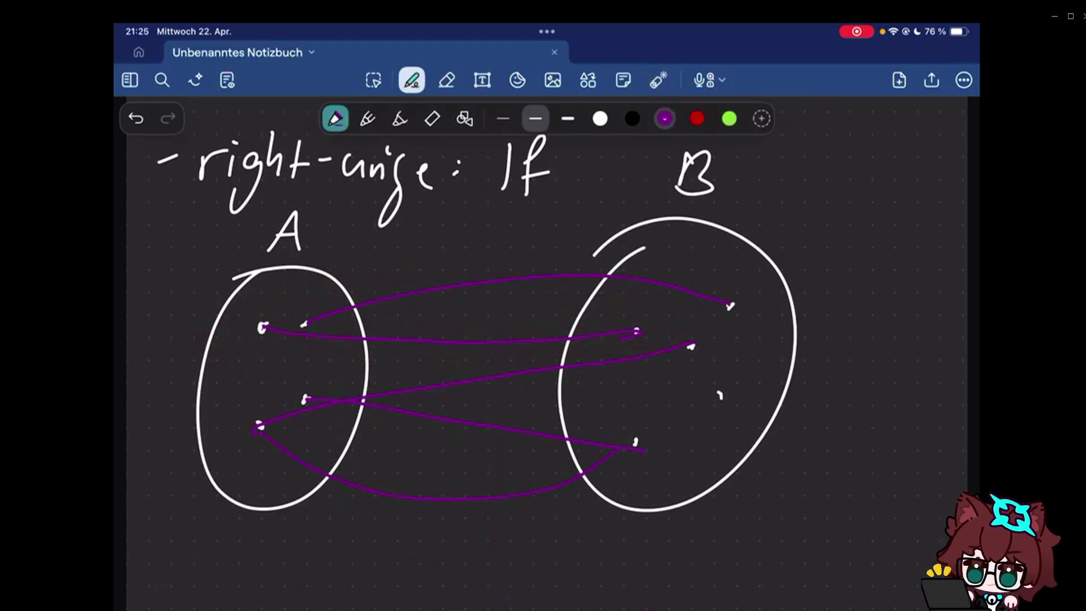
left_click(600, 118)
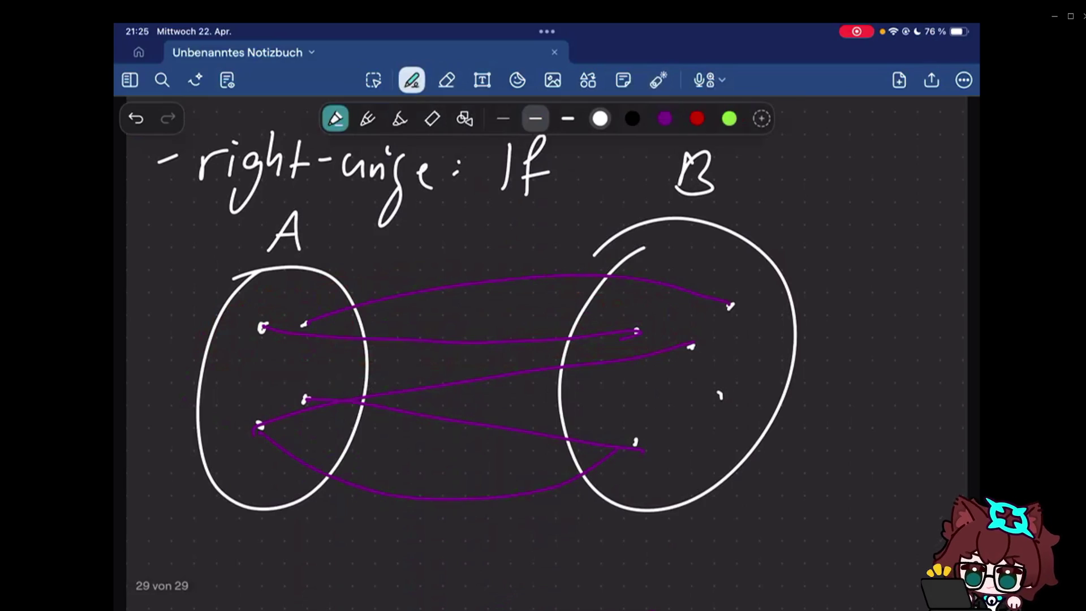
scroll(544, 339, "down", 1)
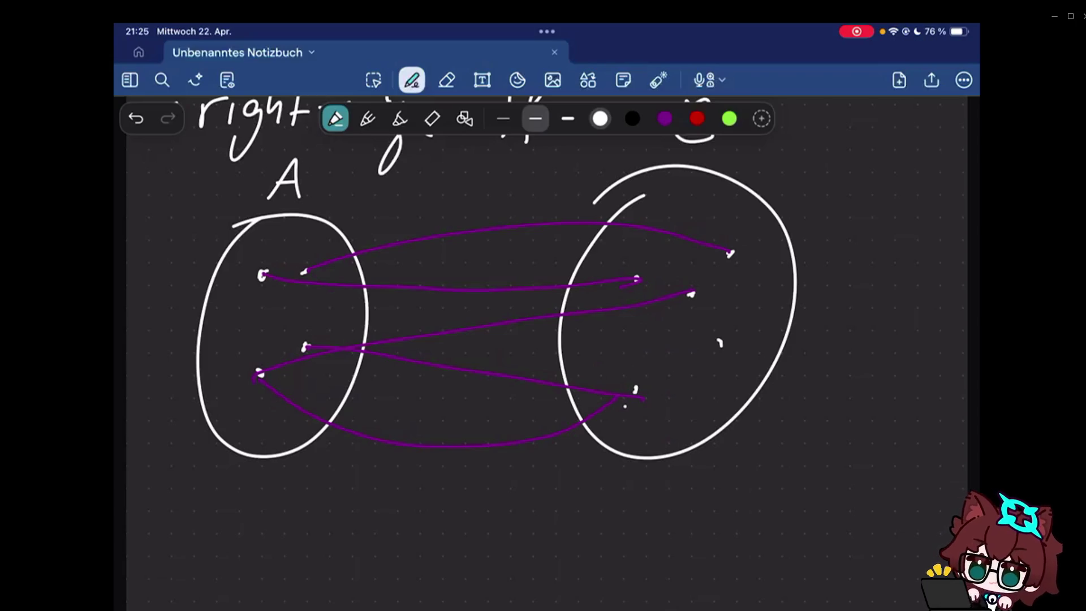
- Undo the stray white stroke and last strokes, leaving 'right-unique: If' unfinished
left_click_drag(677, 342, 644, 384)
key("ctrl+z")
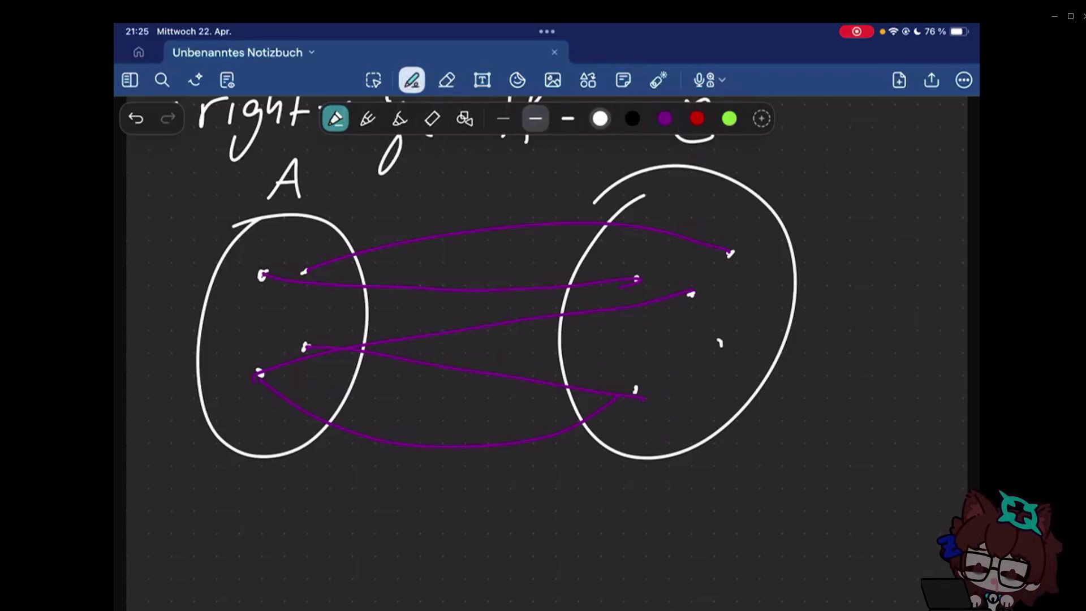
scroll(544, 356, "up", 5)
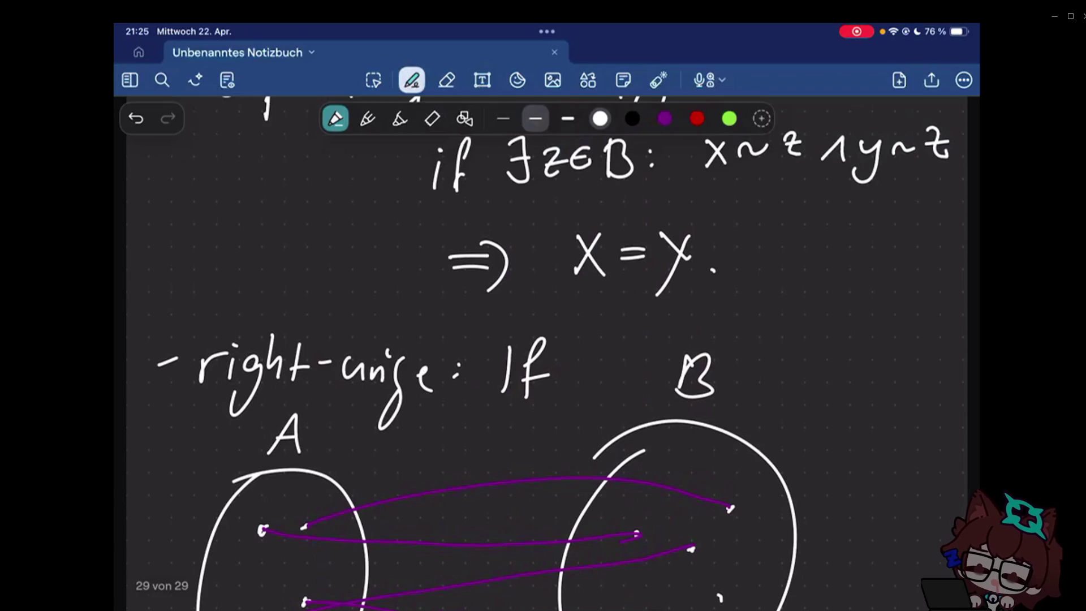
key("ctrl+z")
key("ctrl+z")
scroll(543, 356, "down", 3)
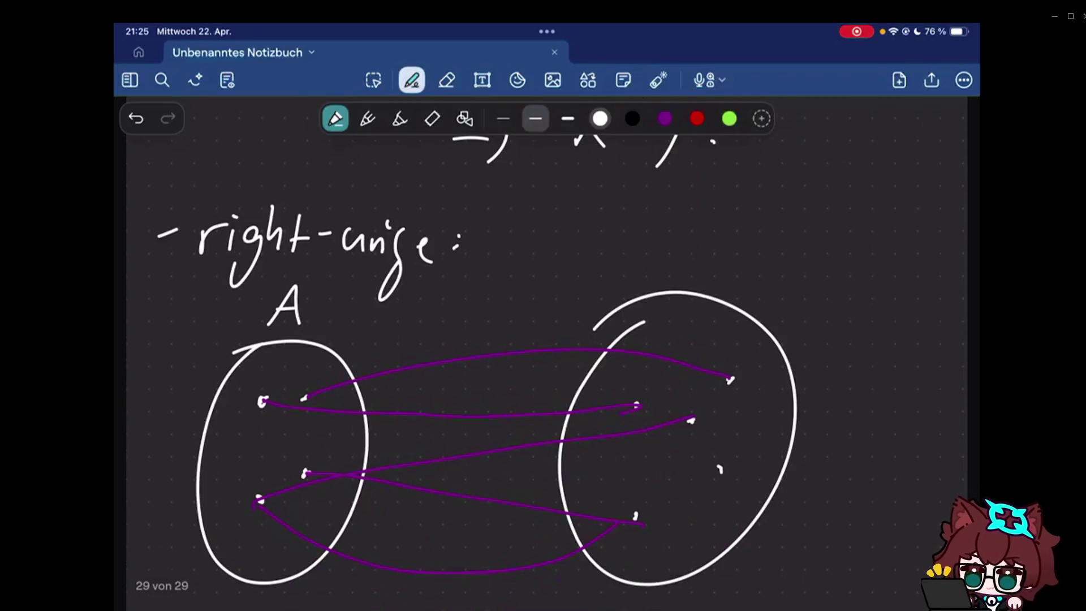
scroll(543, 357, "up", 1)
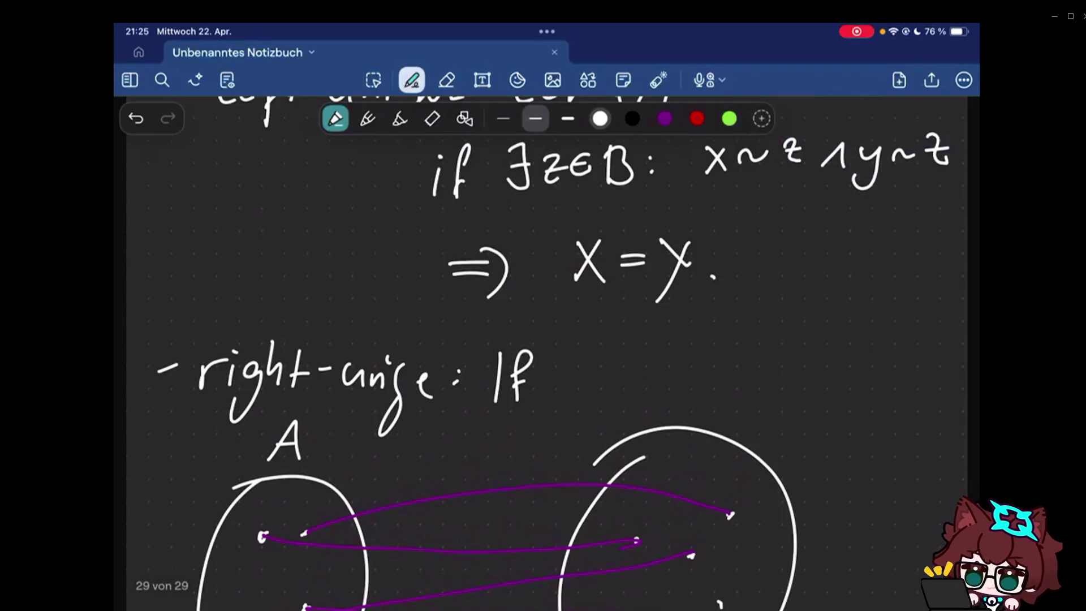
scroll(543, 356, "up", 2)
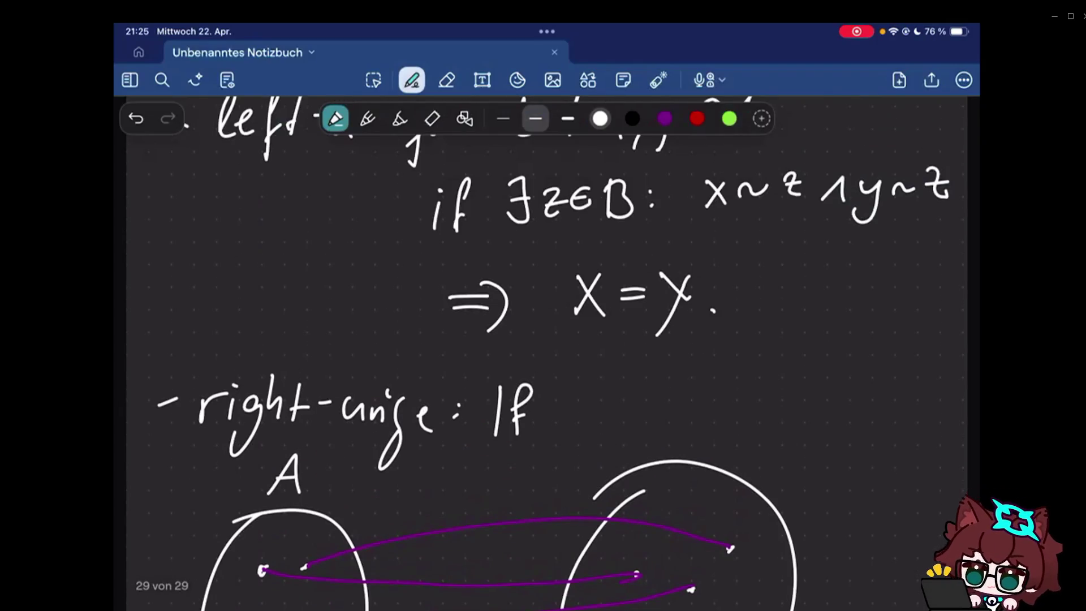
scroll(543, 357, "up", 1)
scroll(542, 356, "down", 2)
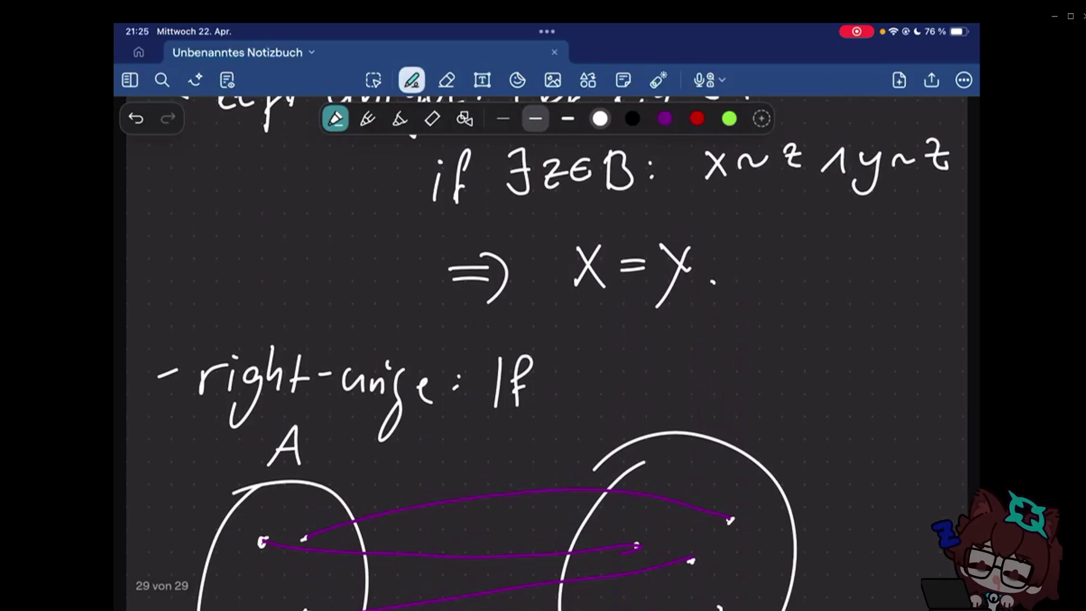
left_click_drag(552, 373, 580, 393)
left_click_drag(579, 370, 552, 393)
- Write 'x∈A ∃y,z :' after If on the right-unique line in white
left_click_drag(613, 364, 613, 392)
mouse_move(621, 393)
left_mouse_down()
mouse_move(636, 348)
mouse_move(648, 395)
left_mouse_up()
mouse_move(624, 377)
left_mouse_down()
mouse_move(645, 373)
mouse_move(724, 414)
left_mouse_up()
mouse_move(747, 386)
left_mouse_down()
mouse_move(744, 397)
mouse_move(770, 400)
mouse_move(777, 387)
left_mouse_up()
left_click(799, 372)
left_click(798, 381)
- Stack 'x~y', 'x~z', a down implication arrow and 'y = z' at the right
mouse_move(836, 328)
left_mouse_down()
mouse_move(841, 315)
mouse_move(844, 347)
mouse_move(879, 326)
left_mouse_up()
left_click_drag(891, 321, 905, 356)
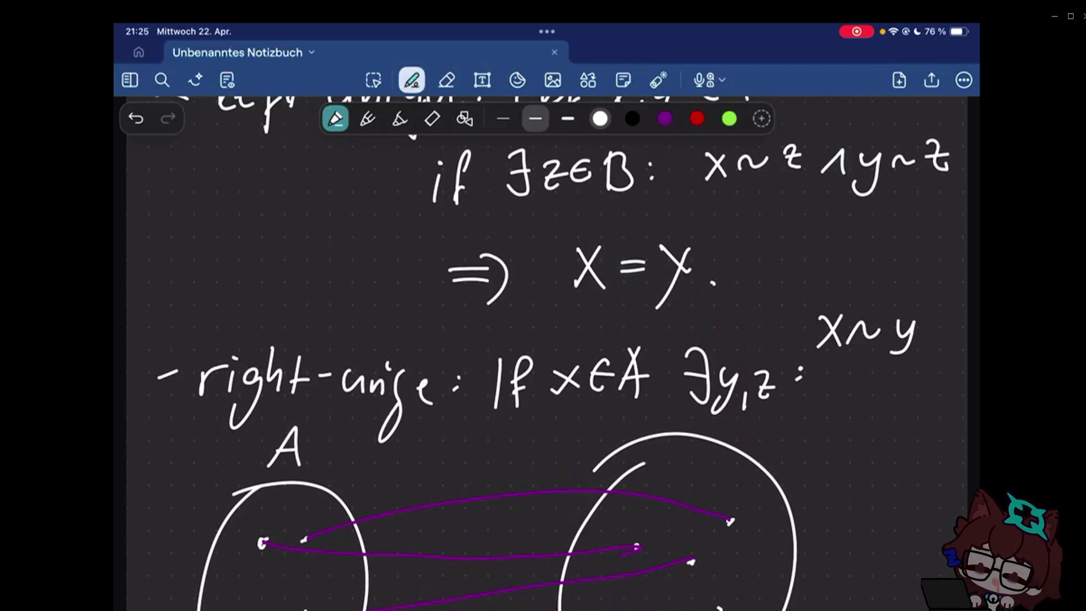
left_click_drag(819, 380, 844, 416)
left_click_drag(858, 401, 890, 389)
mouse_move(901, 392)
left_mouse_down()
mouse_move(914, 382)
mouse_move(923, 410)
left_mouse_up()
left_click_drag(850, 438, 857, 472)
left_click_drag(835, 463, 878, 462)
left_click_drag(832, 512, 838, 560)
left_click_drag(867, 524, 891, 523)
left_click_drag(869, 532, 929, 530)
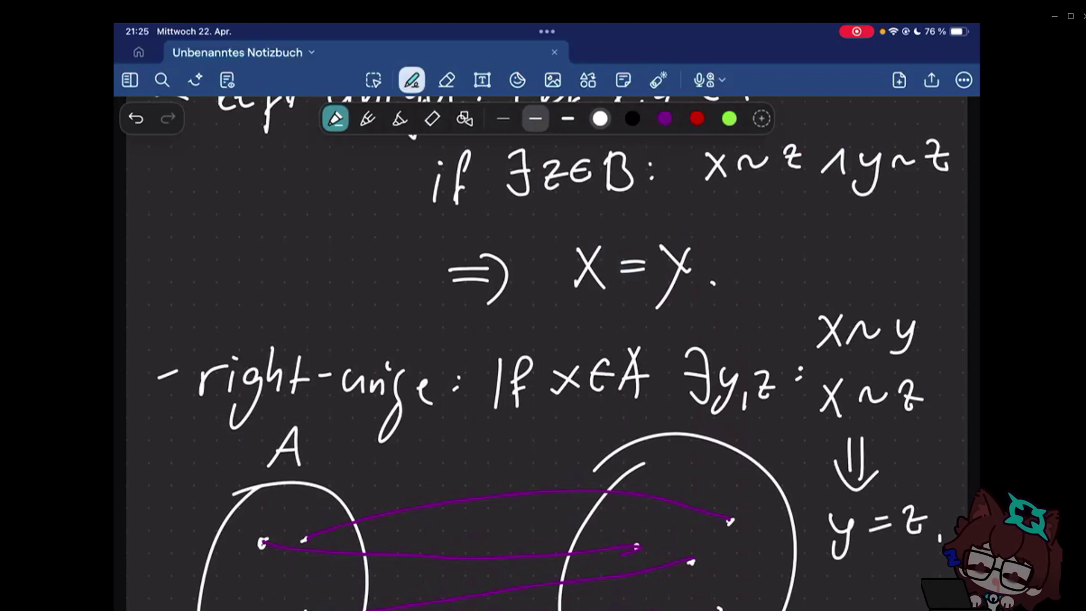
scroll(543, 356, "down", 2)
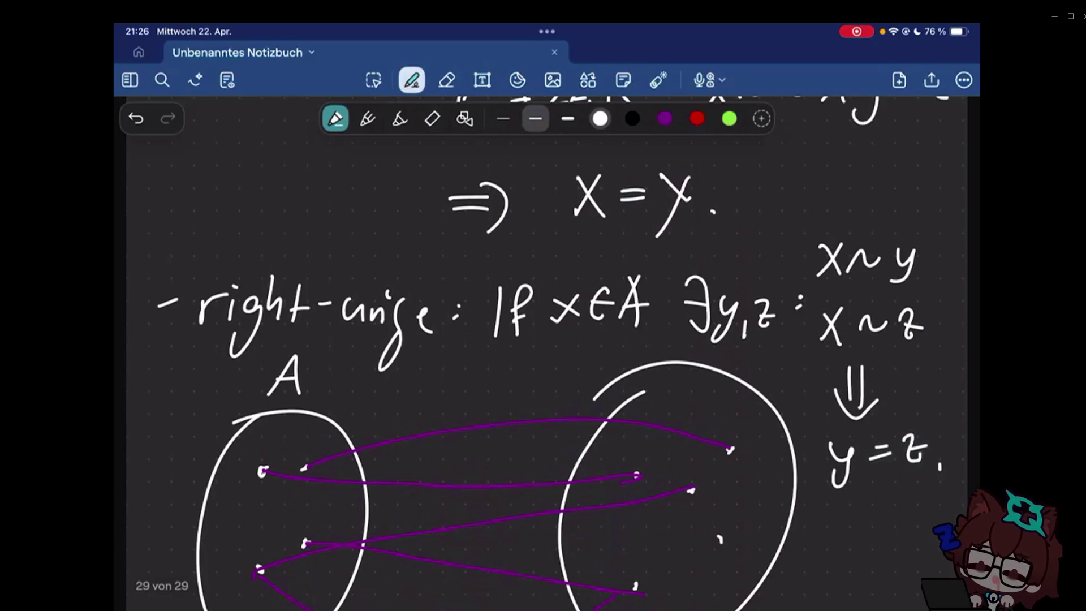
scroll(543, 357, "down", 5)
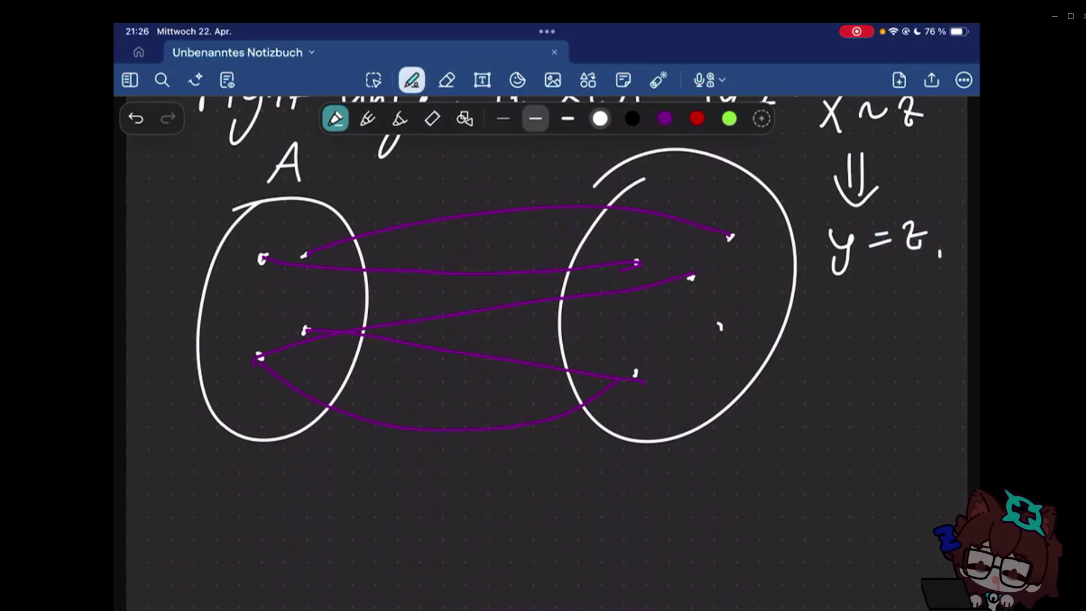
scroll(547, 326, "up", 10)
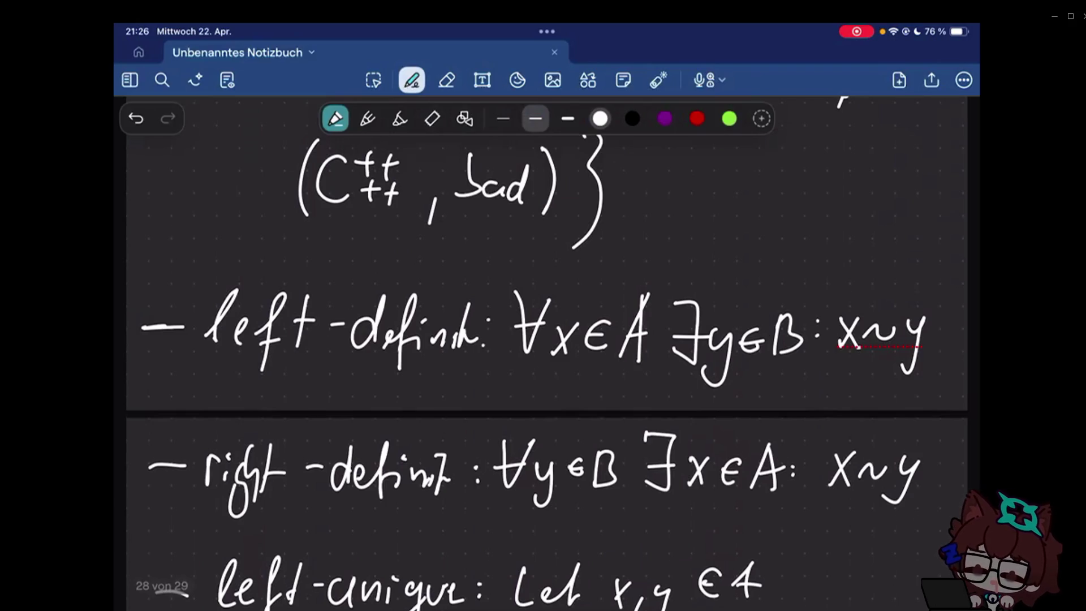
scroll(548, 327, "down", 10)
scroll(547, 327, "down", 3)
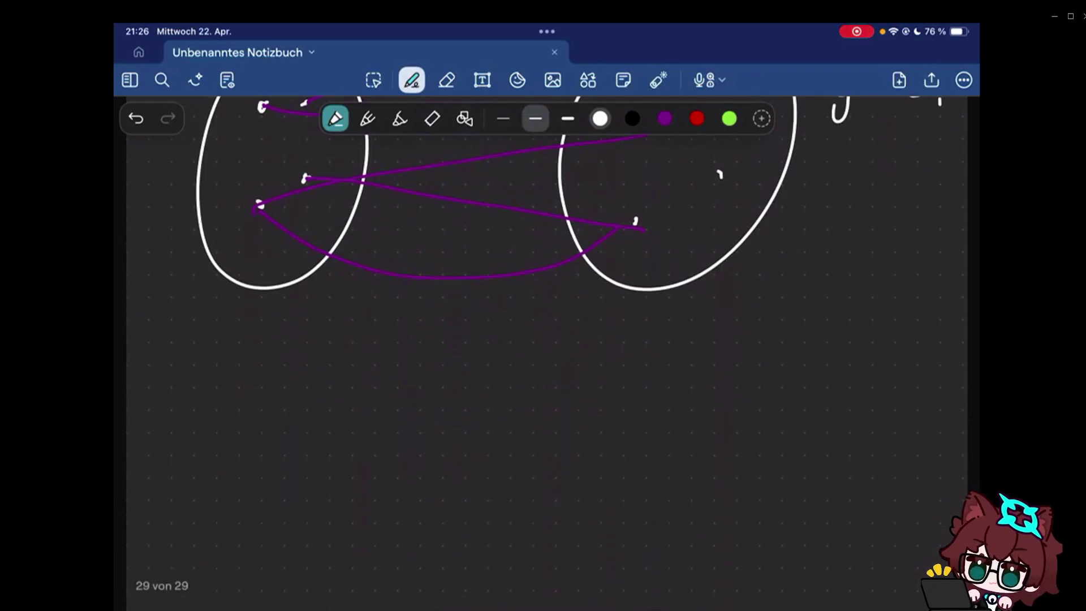
- Draw a new bullet dash below the A–B diagram and switch the pen to red
left_click_drag(146, 438, 187, 432)
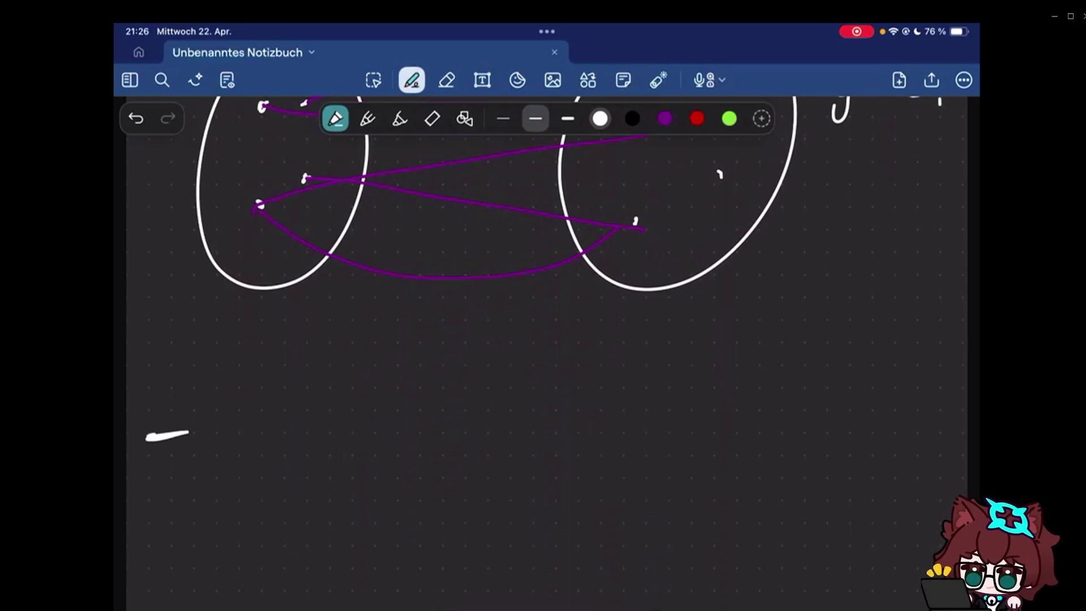
scroll(547, 339, "up", 10)
scroll(547, 339, "up", 3)
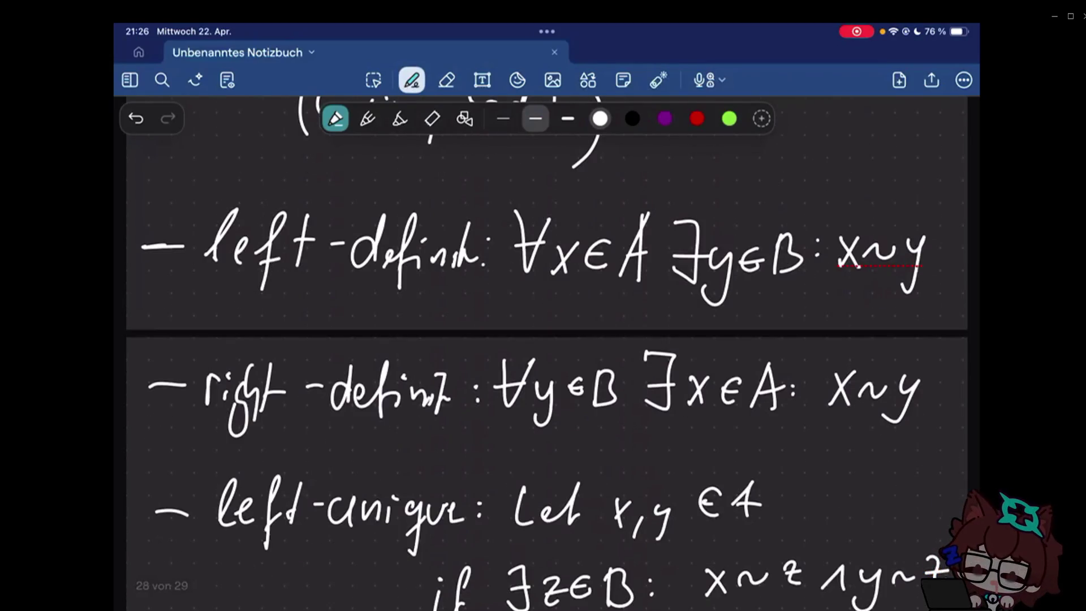
left_click(697, 119)
scroll(546, 353, "down", 1)
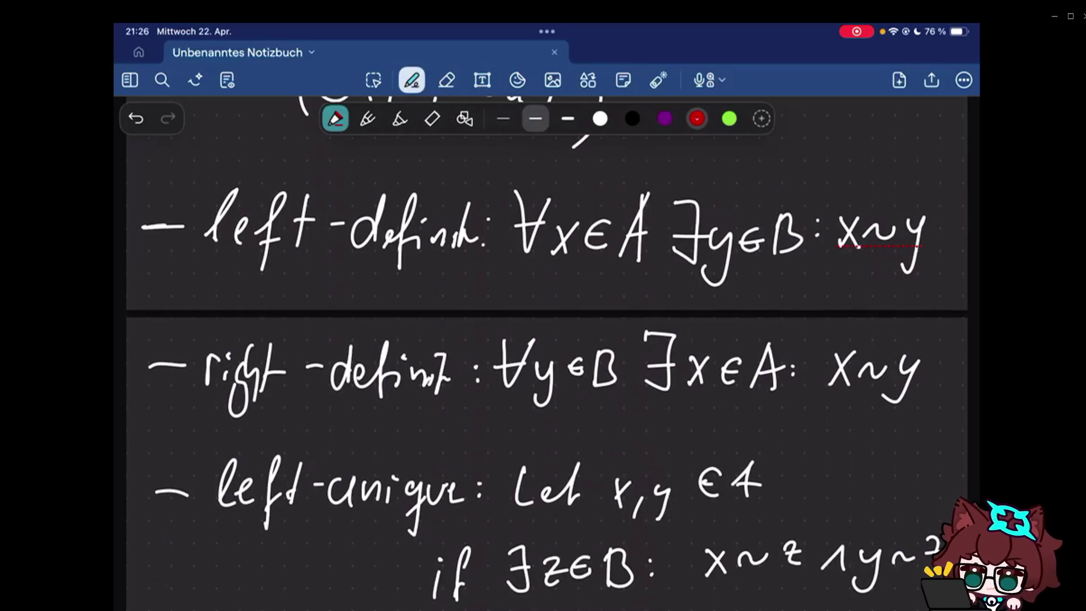
scroll(546, 353, "up", 2)
- Label left-definit in red with 'Function propert 1)'
left_click_drag(215, 211, 277, 229)
left_click_drag(289, 222, 307, 231)
mouse_move(312, 221)
left_mouse_down()
mouse_move(316, 232)
mouse_move(330, 228)
left_mouse_up()
left_click_drag(333, 231, 348, 231)
left_click_drag(368, 219, 370, 260)
left_click_drag(383, 231, 395, 219)
left_click_drag(405, 223, 432, 246)
left_click_drag(445, 231, 496, 223)
mouse_move(521, 222)
left_mouse_down()
mouse_move(533, 212)
mouse_move(550, 233)
left_mouse_up()
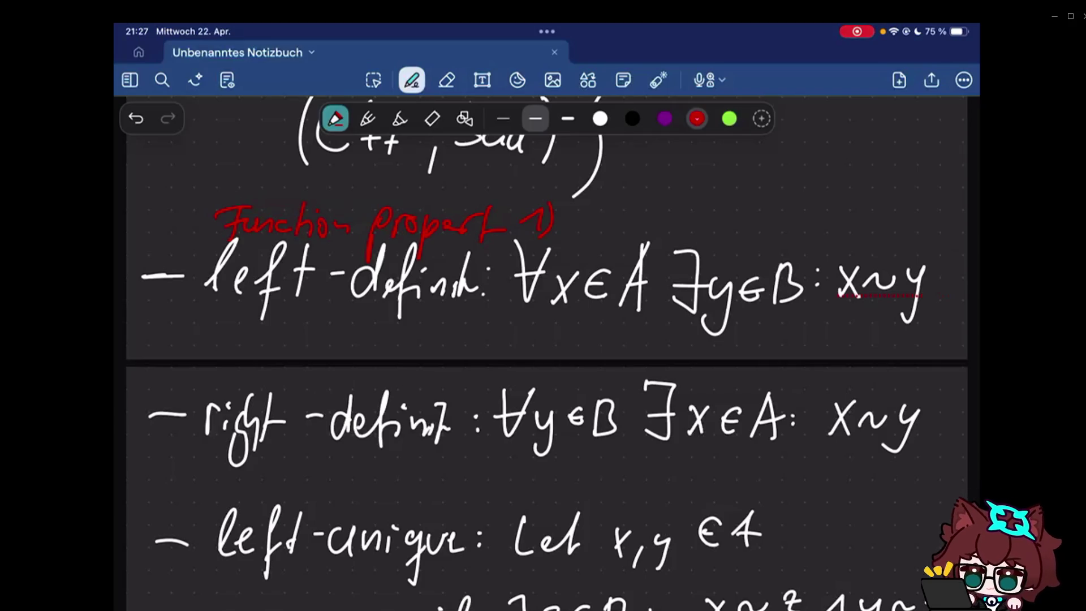
- Write red 'Surjective' above right-definit, strike it through, and 'Inj' above left-unique
left_click_drag(295, 372, 508, 389)
scroll(546, 339, "down", 2)
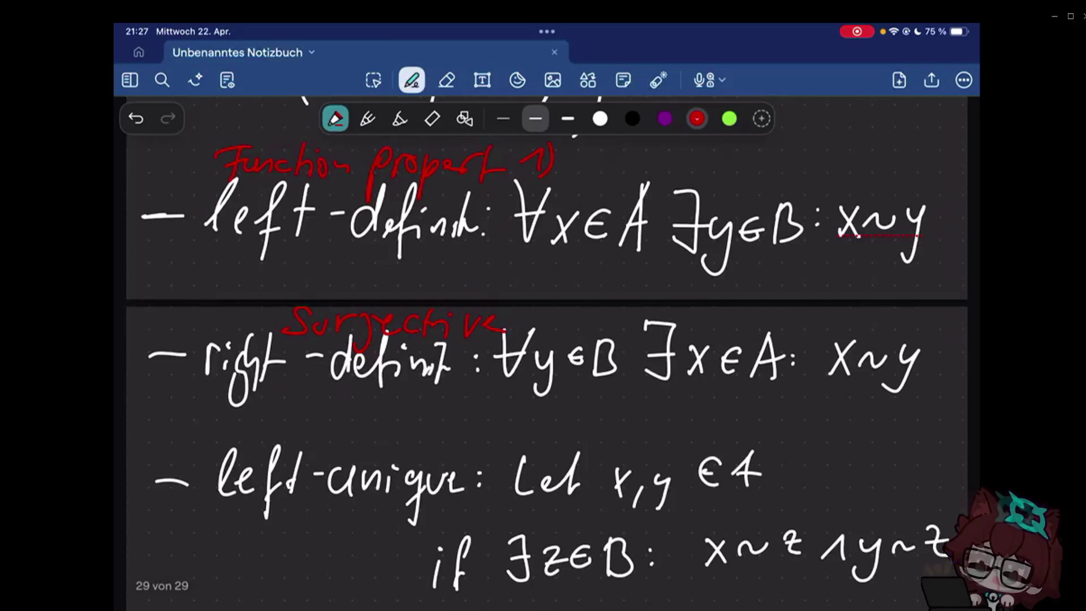
scroll(546, 354, "down", 2)
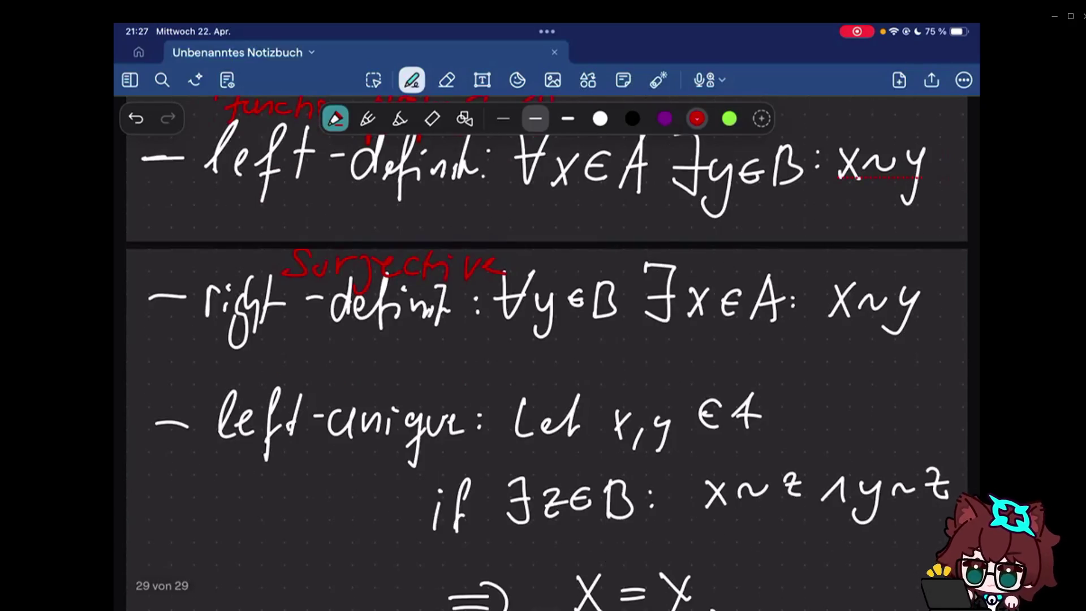
left_click_drag(280, 303, 505, 303)
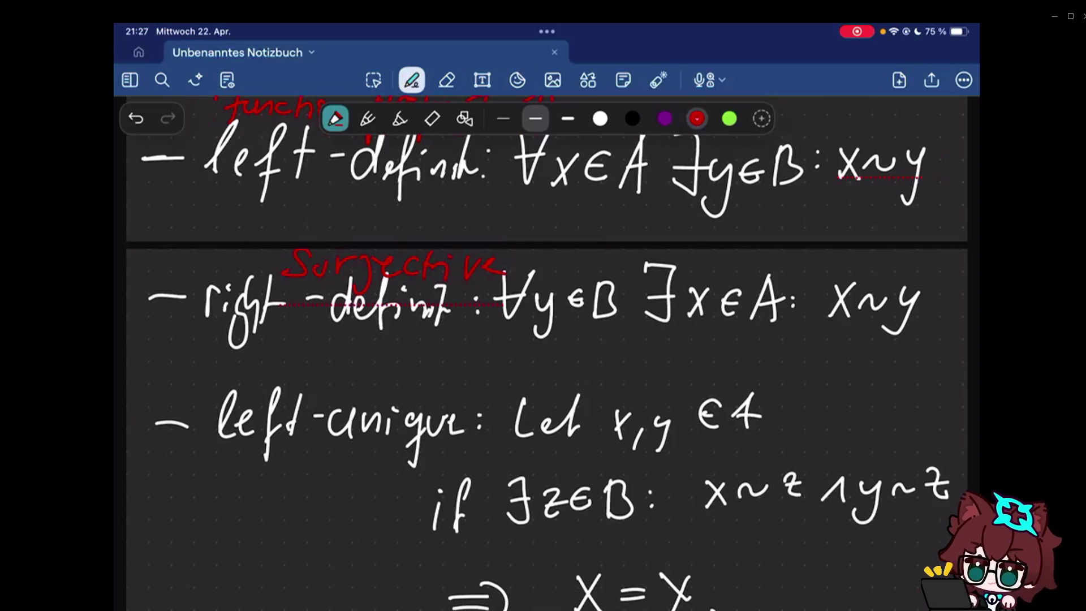
left_click_drag(297, 363, 290, 390)
mouse_move(303, 377)
left_mouse_down()
mouse_move(341, 395)
mouse_move(417, 382)
left_mouse_up()
scroll(543, 340, "down", 5)
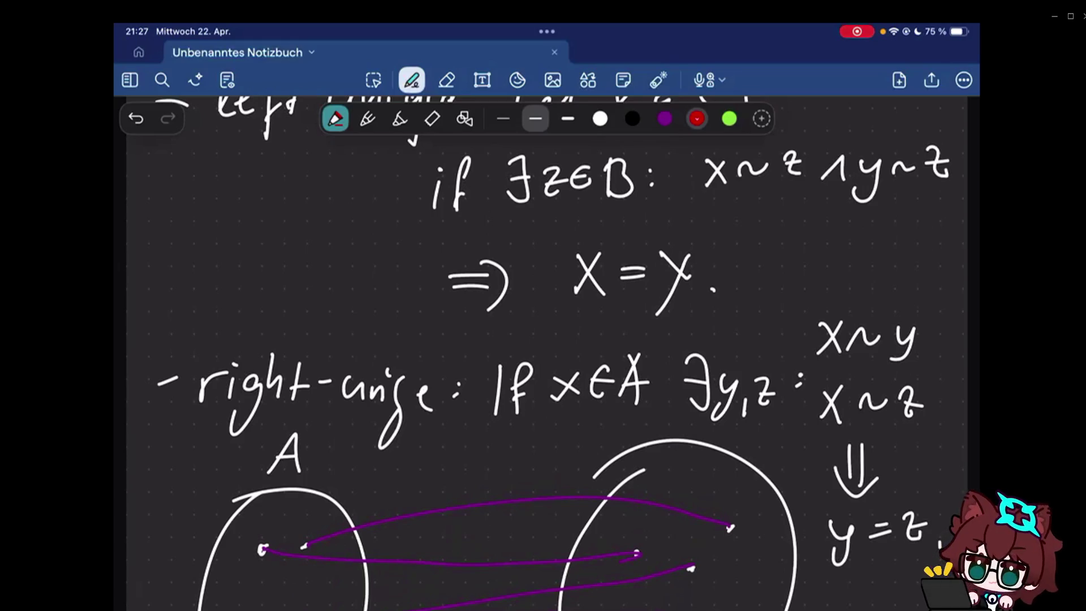
- Write the red 'function prop 2)' label above the right-unique definition
mouse_move(262, 298)
left_mouse_down()
mouse_move(250, 355)
mouse_move(294, 323)
mouse_move(498, 350)
left_mouse_up()
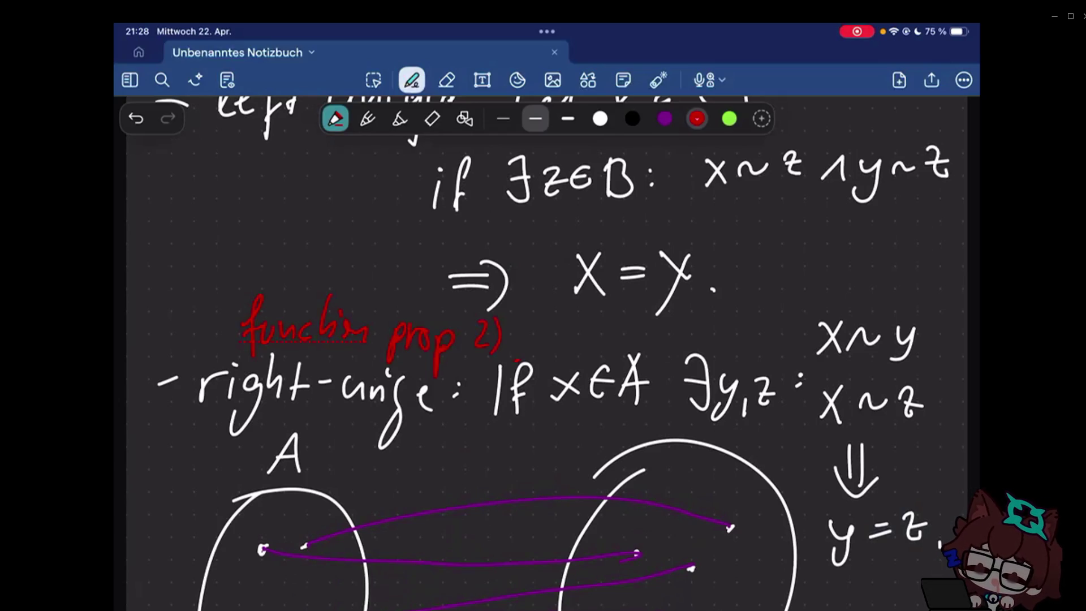
scroll(543, 339, "down", 5)
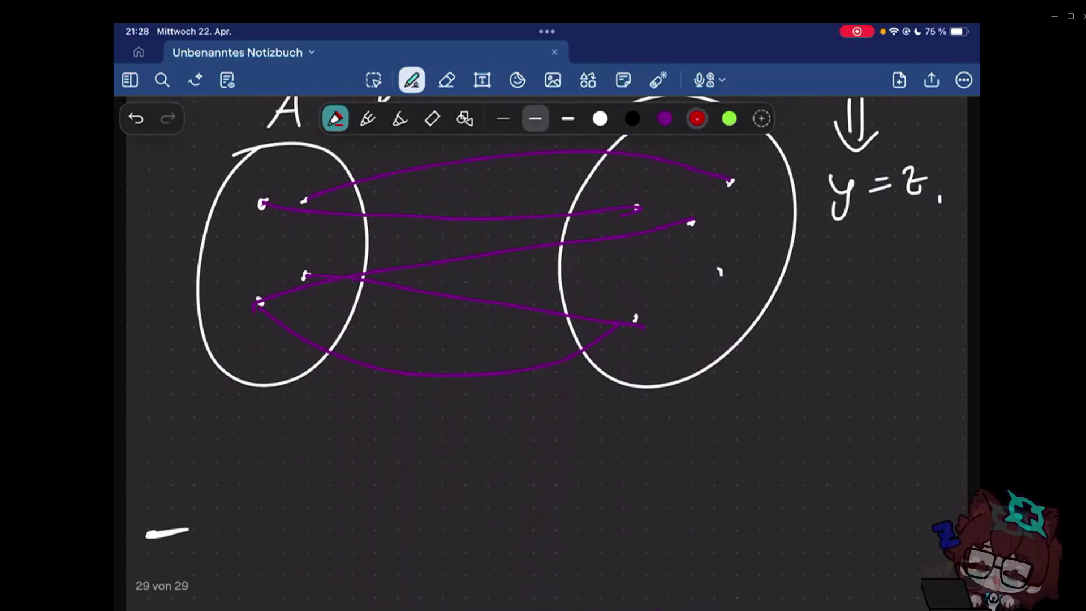
scroll(543, 340, "down", 3)
scroll(543, 339, "down", 1)
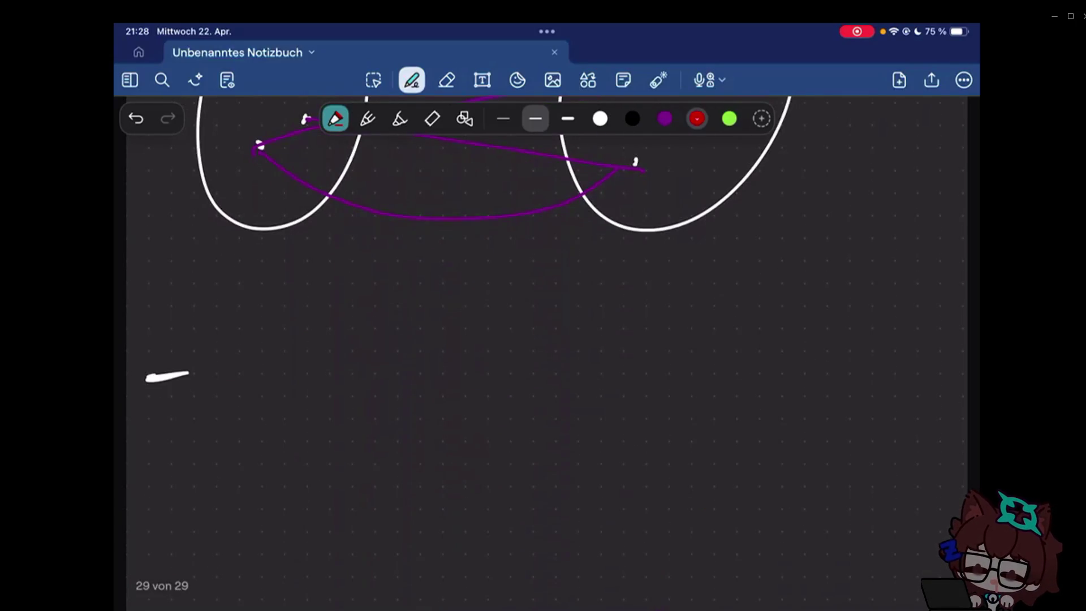
scroll(543, 339, "up", 6)
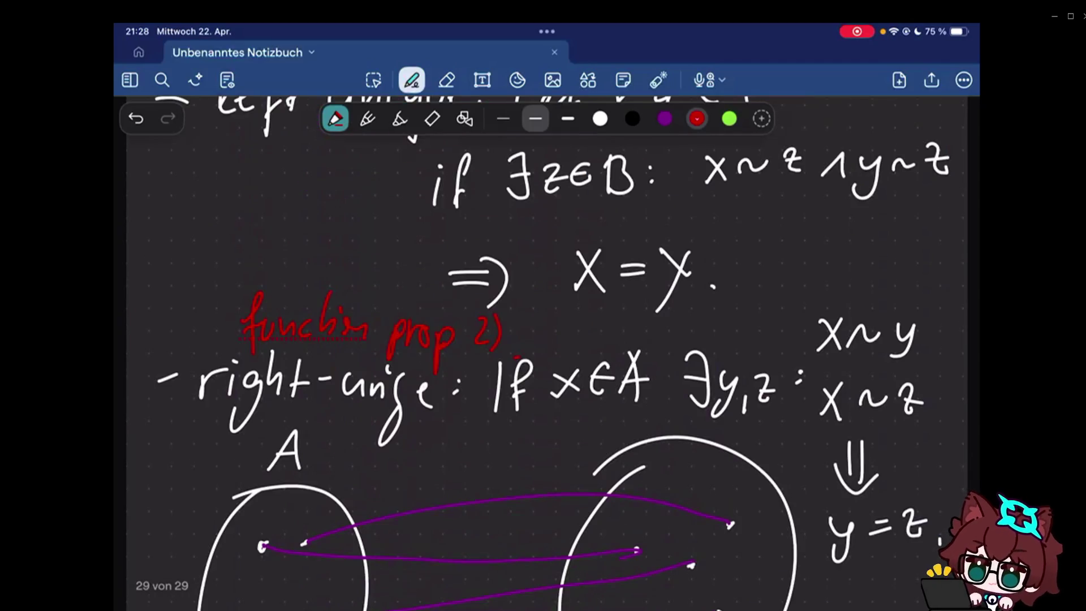
scroll(543, 339, "down", 3)
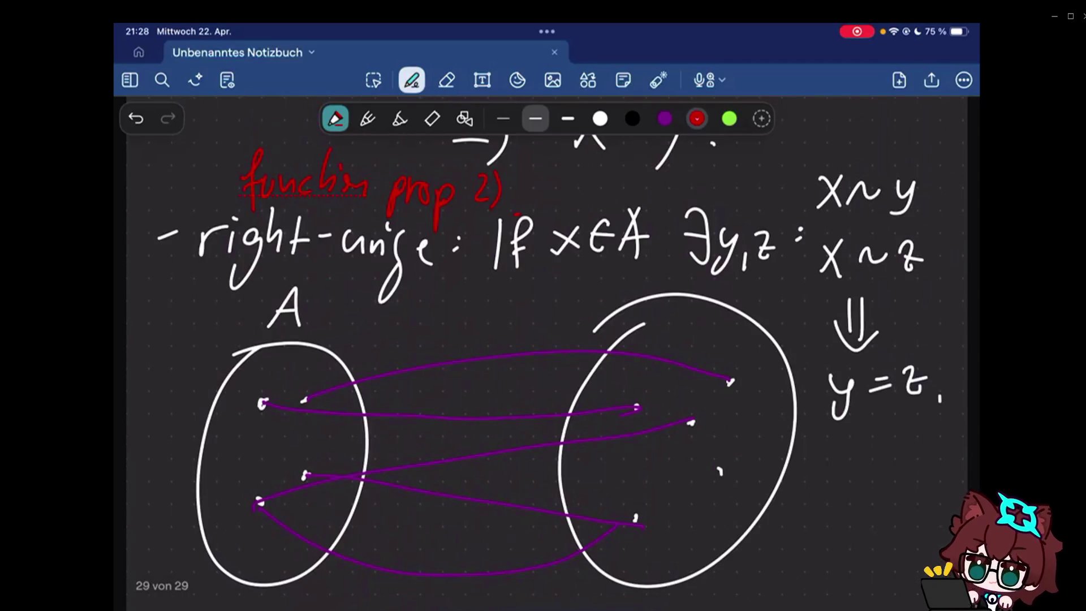
scroll(553, 352, "down", 1)
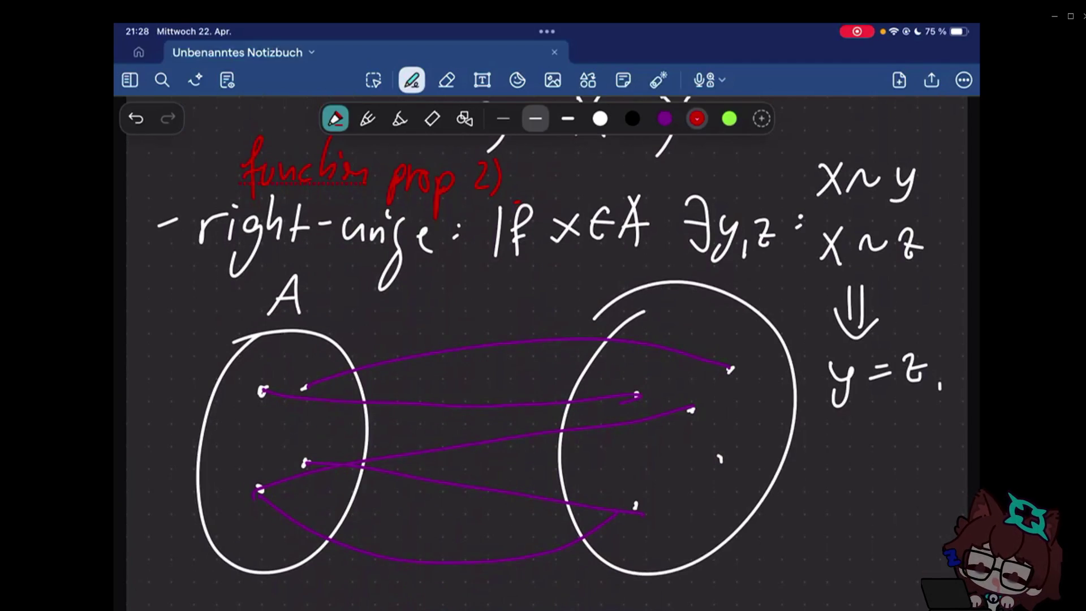
scroll(542, 340, "down", 5)
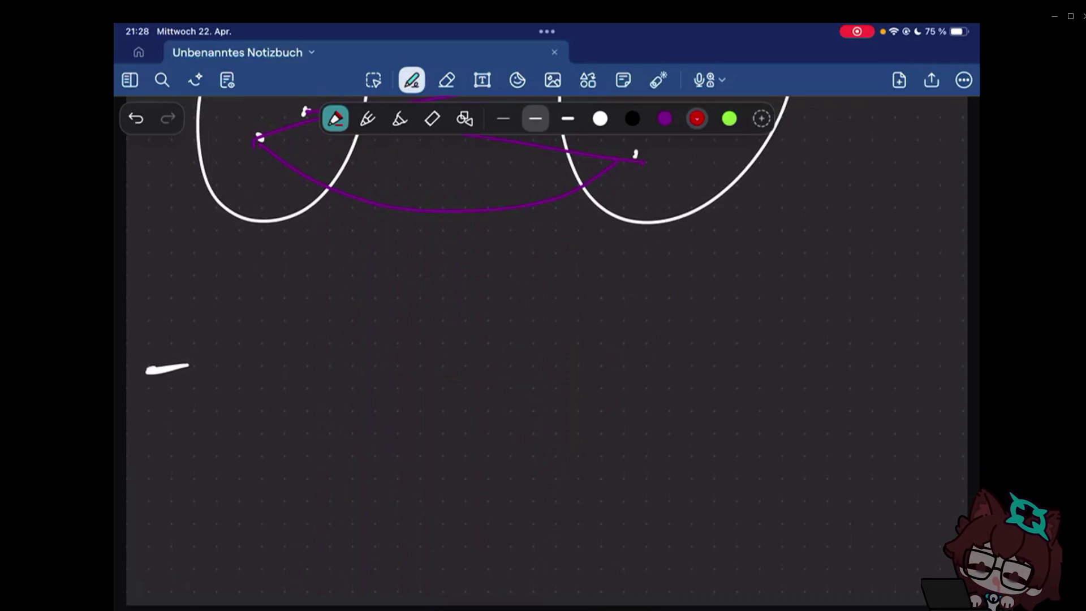
- Write 'Reflexivity:' in white after the dash below the diagram
key("e")
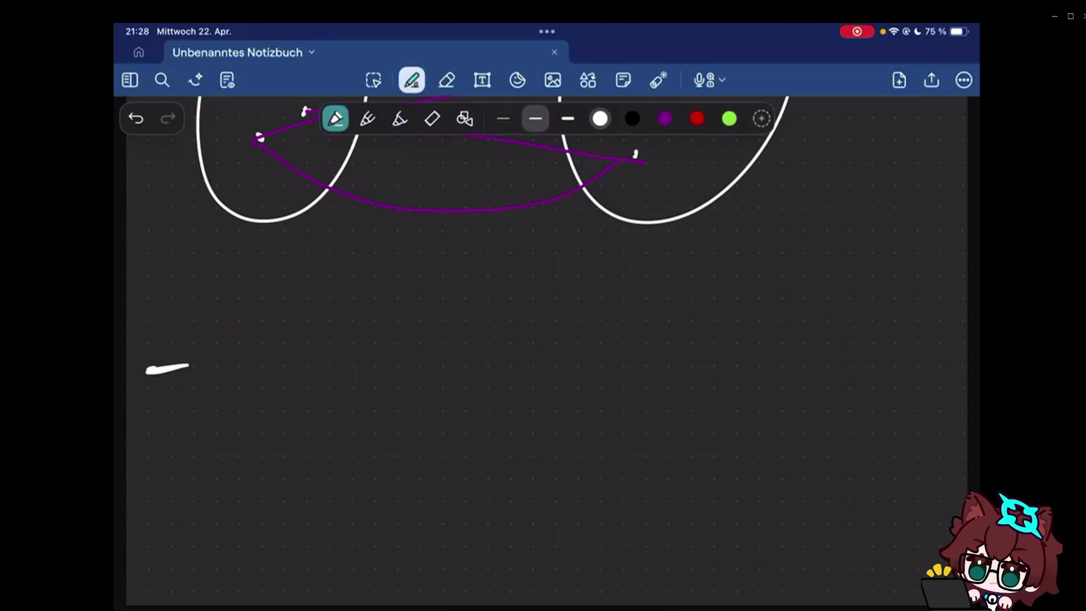
left_click_drag(211, 340, 208, 387)
left_click_drag(211, 340, 244, 383)
left_click_drag(270, 338, 268, 408)
left_click_drag(276, 377, 307, 382)
left_click_drag(311, 357, 327, 380)
left_click_drag(343, 356, 340, 382)
mouse_move(377, 352)
left_mouse_down()
mouse_move(404, 352)
mouse_move(406, 381)
left_mouse_up()
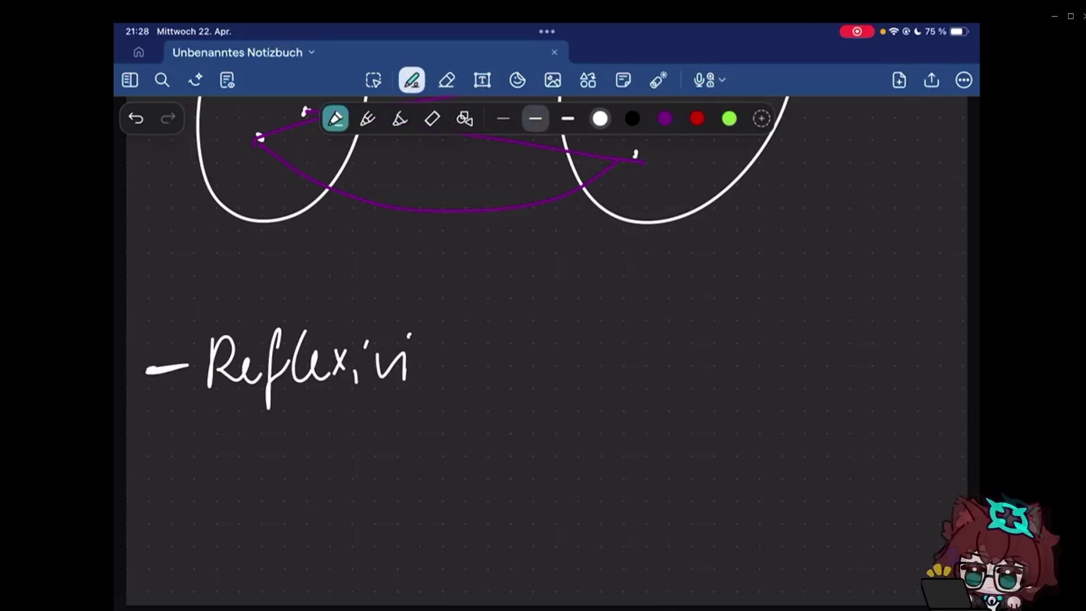
left_click_drag(416, 328, 418, 382)
left_click_drag(409, 344, 435, 342)
left_click_drag(429, 348, 427, 407)
left_click(465, 359)
left_click(465, 370)
- Add 'x', then rewrite it as '∀x.' after the Reflexivity heading
left_click_drag(544, 339, 567, 379)
left_click_drag(571, 339, 543, 379)
left_click_drag(529, 327, 543, 383)
left_click_drag(543, 384, 560, 325)
left_click_drag(534, 349, 553, 349)
left_click_drag(574, 348, 595, 383)
mouse_move(596, 346)
left_mouse_down()
mouse_move(573, 382)
mouse_move(575, 341)
left_mouse_up()
left_click(606, 369)
- Erase the whole Reflexivity line with the eraser and return to the pen
left_click(446, 79)
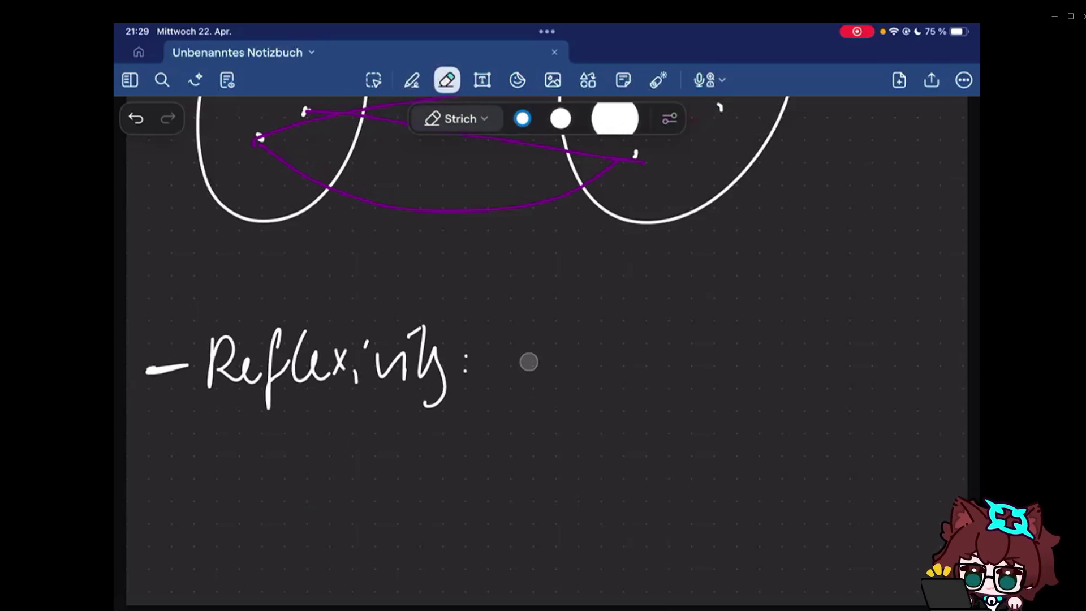
left_click_drag(528, 362, 235, 400)
left_click(412, 80)
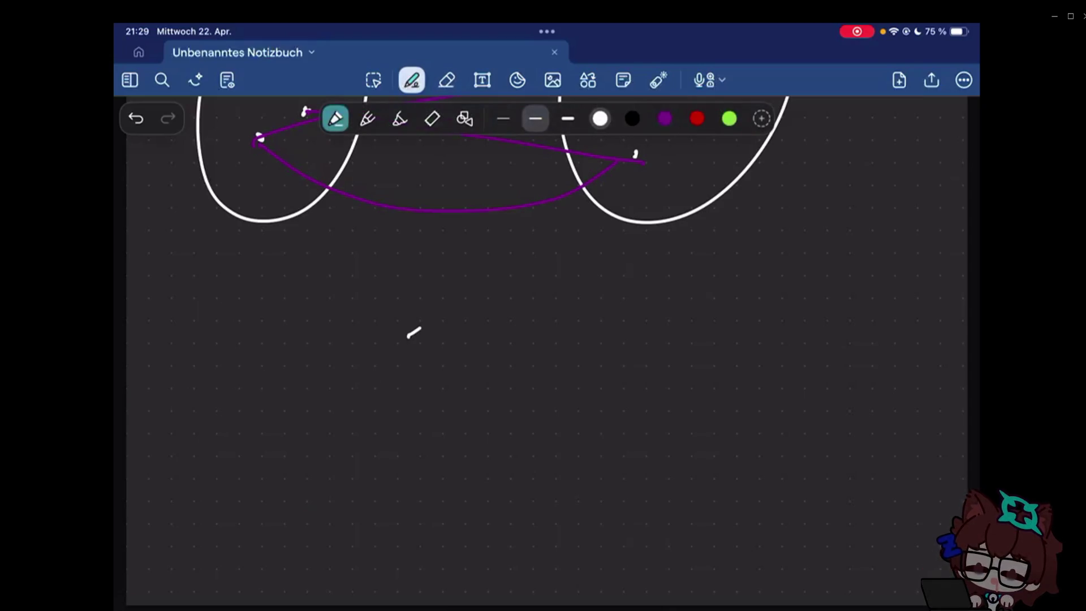
scroll(414, 332, "up", 5)
scroll(543, 357, "up", 3)
scroll(542, 357, "up", 3)
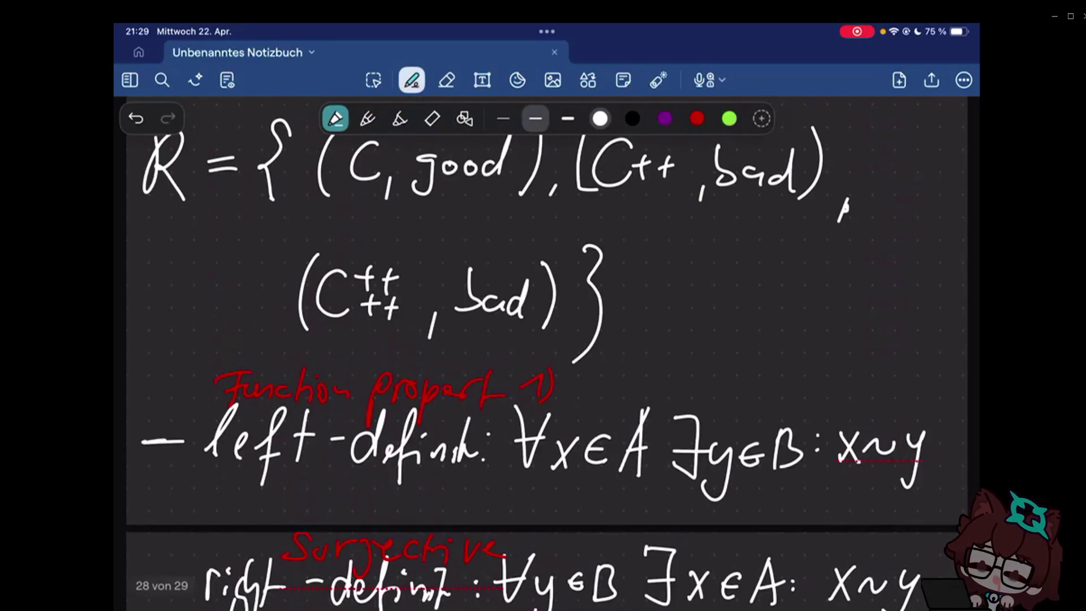
scroll(543, 357, "up", 5)
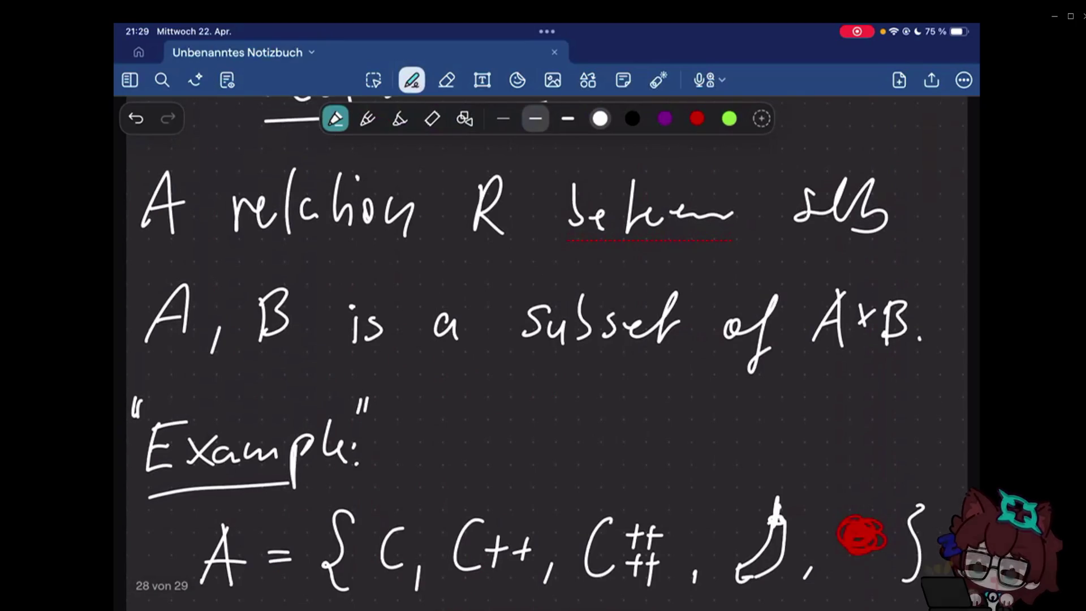
scroll(528, 349, "up", 1)
scroll(543, 356, "down", 5)
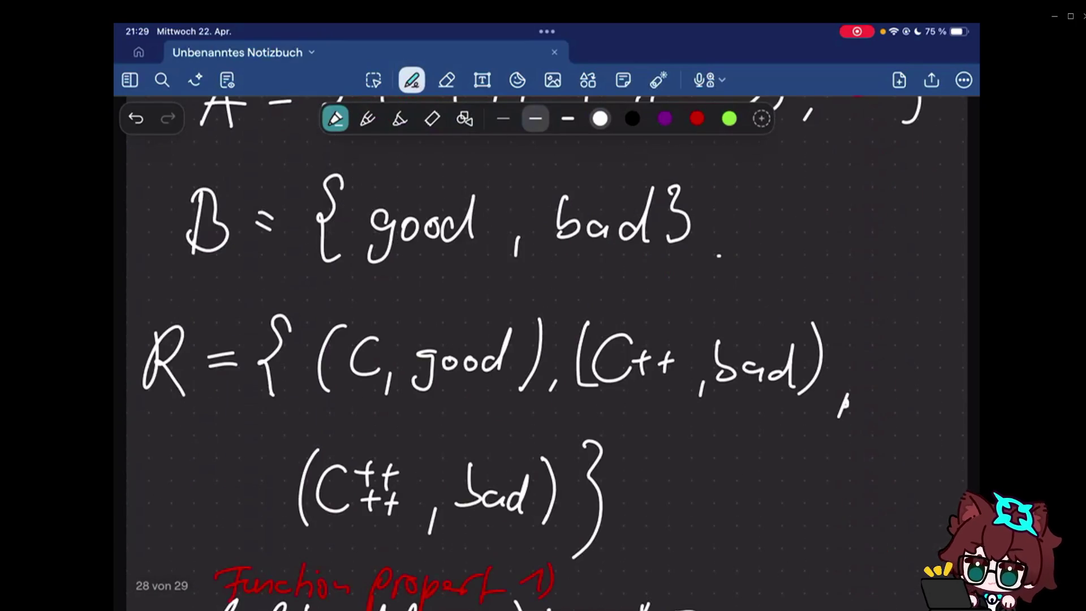
scroll(543, 356, "down", 10)
scroll(542, 357, "down", 3)
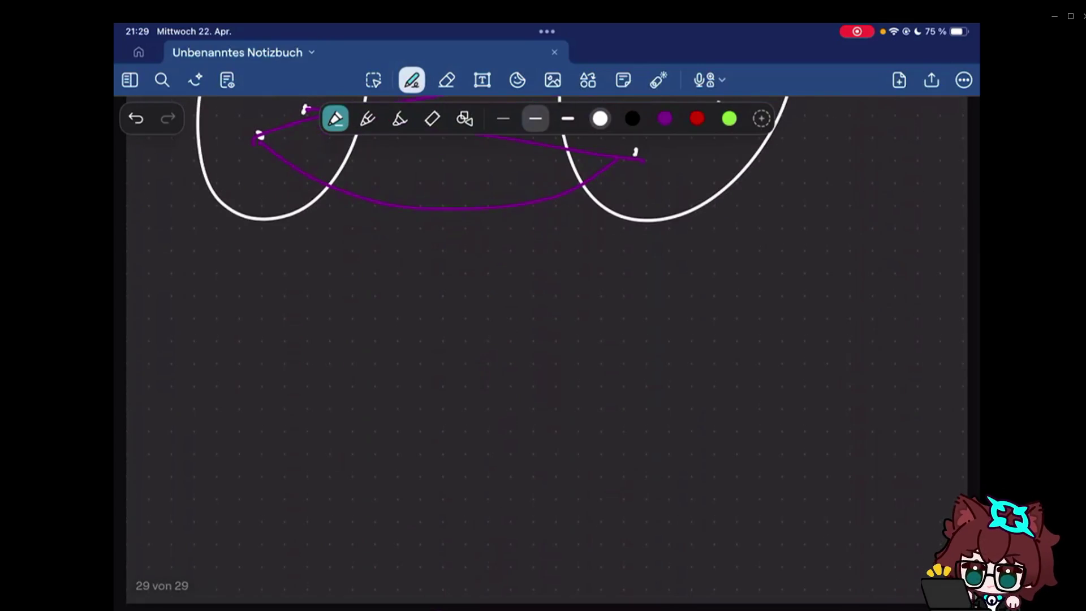
scroll(543, 357, "up", 10)
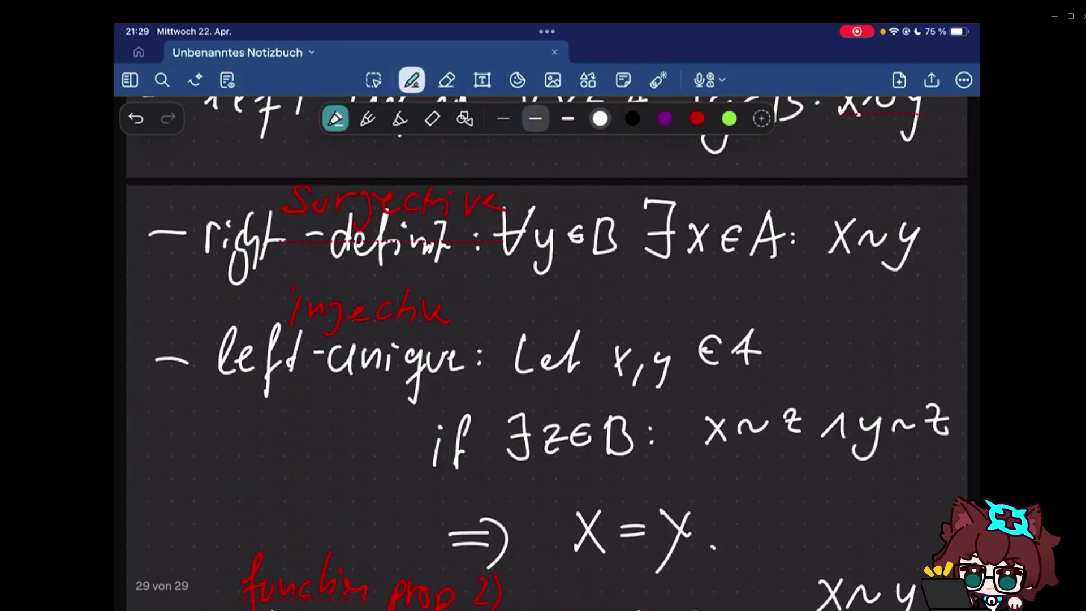
scroll(543, 356, "down", 5)
scroll(544, 356, "down", 1)
scroll(543, 357, "down", 3)
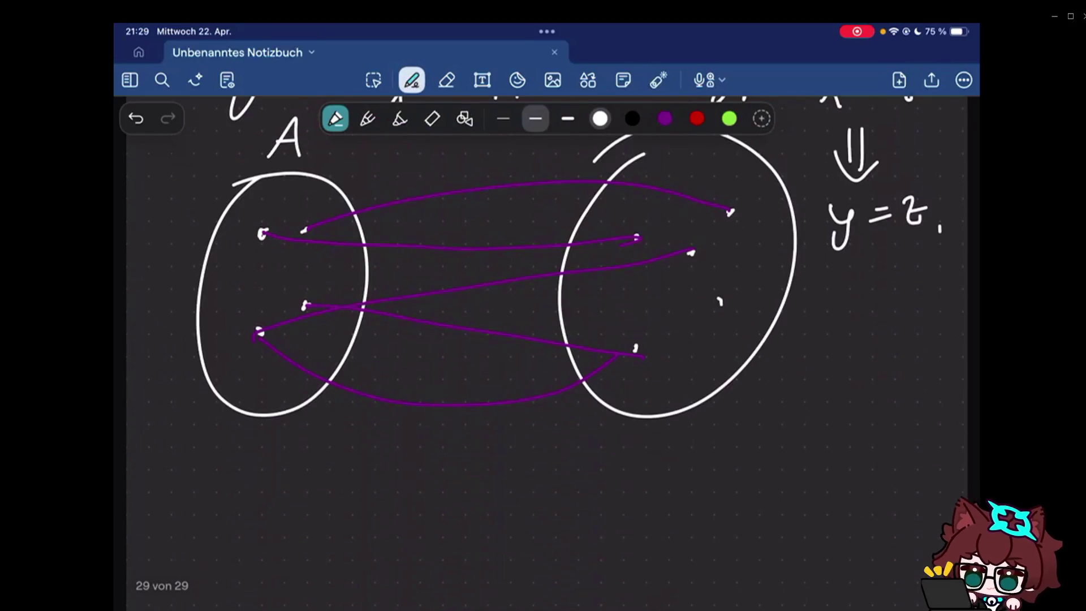
scroll(543, 357, "down", 2)
scroll(543, 357, "down", 1)
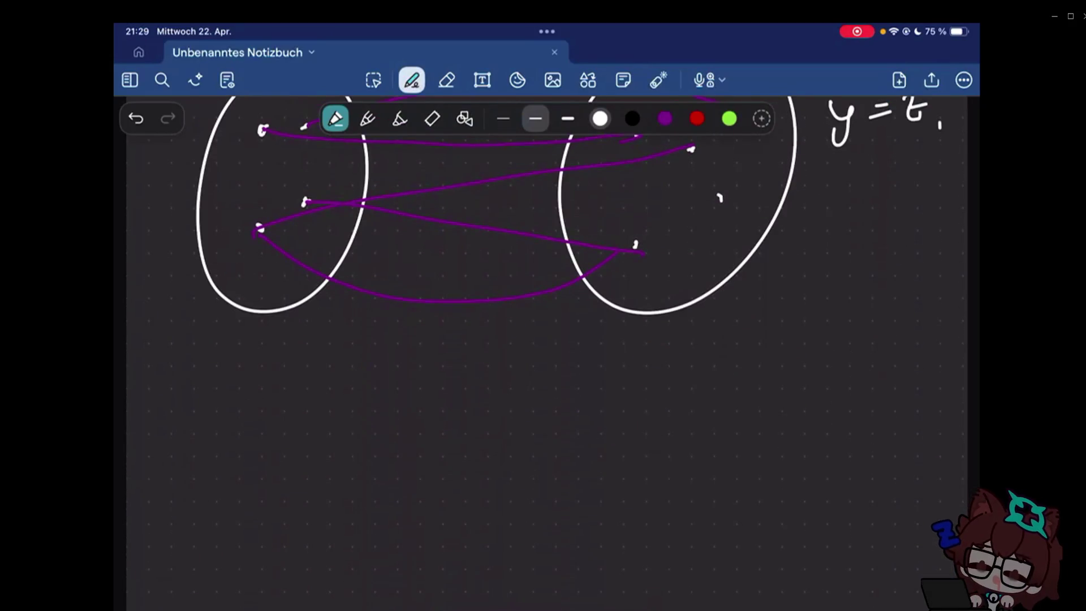
- Write 'A relation f ⊂ A×B' in white under the diagram
left_click_drag(145, 450, 178, 447)
left_click_drag(219, 441, 251, 431)
left_click(274, 390)
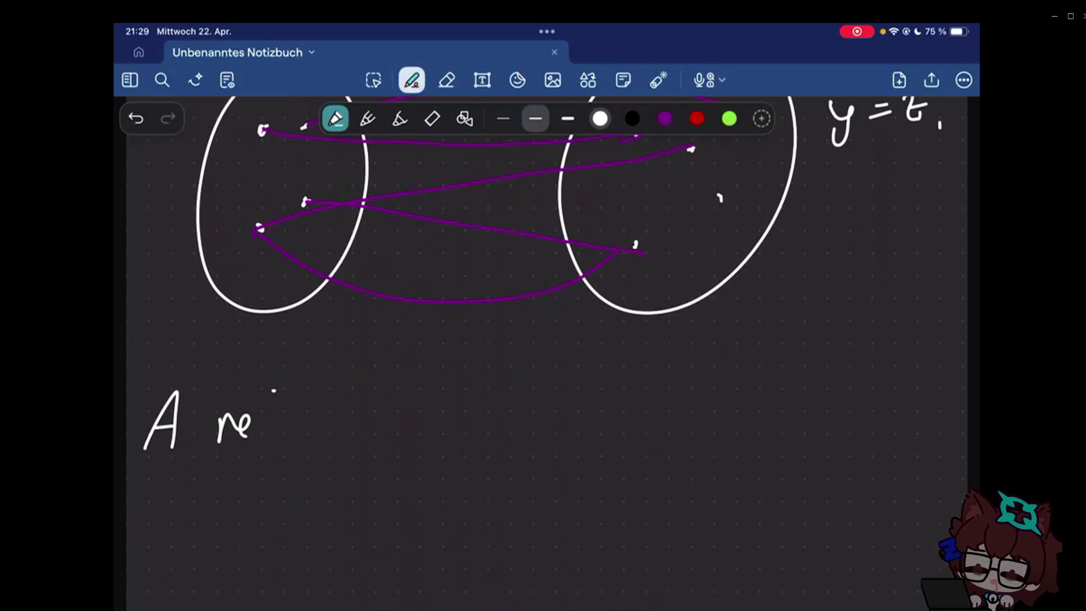
left_click_drag(271, 387, 306, 437)
left_click_drag(318, 395, 331, 439)
left_click_drag(344, 429, 392, 436)
left_click_drag(438, 415, 469, 415)
left_click_drag(477, 377, 456, 460)
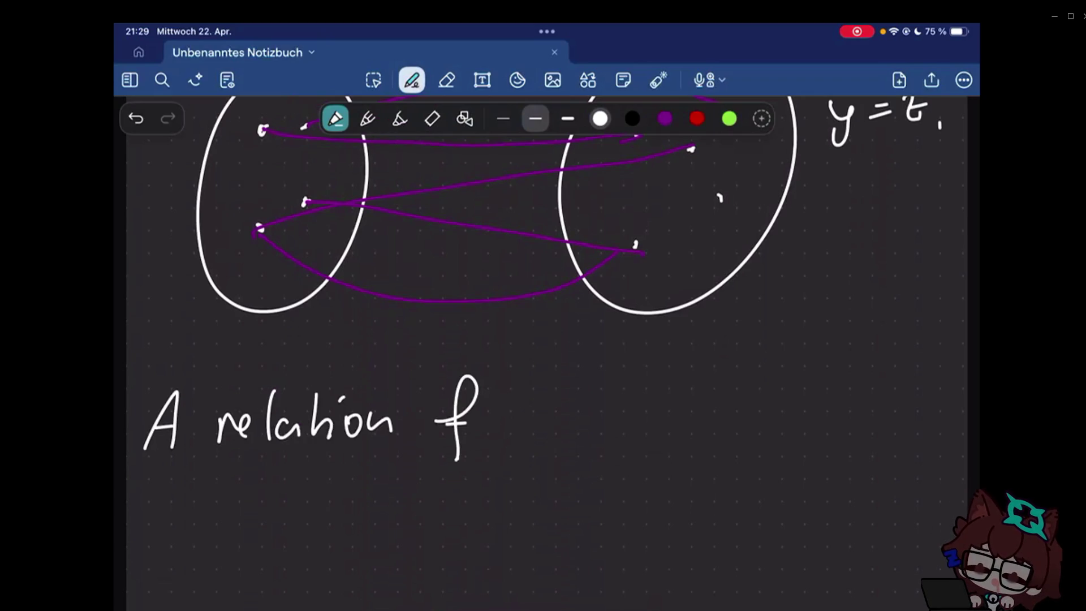
mouse_move(525, 402)
left_mouse_down()
mouse_move(527, 426)
mouse_move(582, 433)
left_mouse_up()
mouse_move(555, 409)
left_mouse_down()
mouse_move(628, 421)
mouse_move(607, 422)
left_mouse_up()
mouse_move(650, 389)
left_mouse_down()
mouse_move(674, 413)
mouse_move(648, 430)
left_mouse_up()
scroll(543, 340, "down", 2)
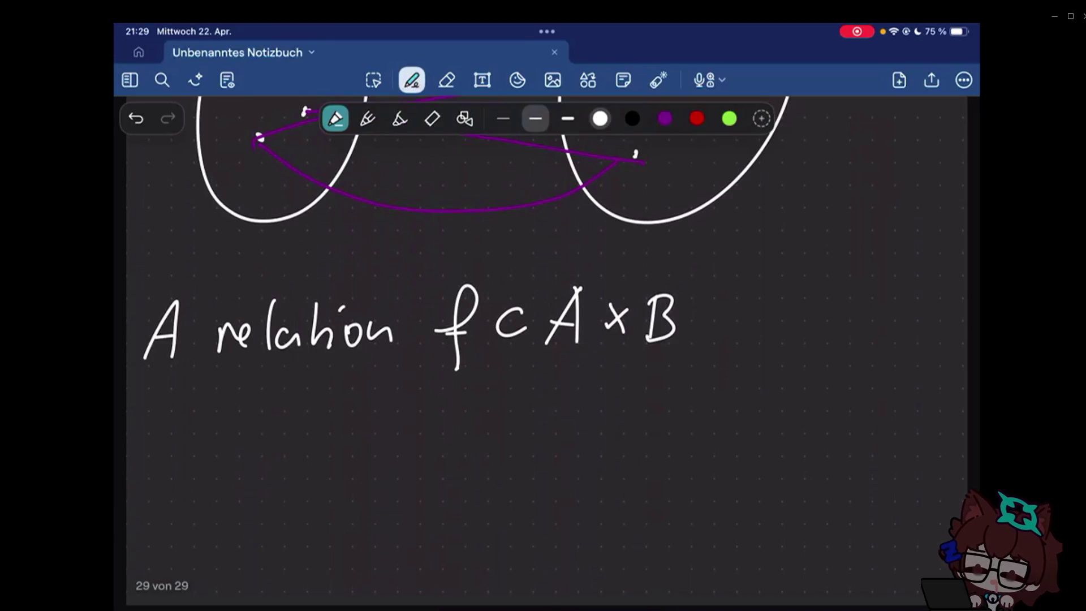
- Continue the sentence with 'is called'
left_click(742, 313)
mouse_move(742, 323)
left_mouse_down()
mouse_move(742, 342)
mouse_move(753, 343)
left_mouse_up()
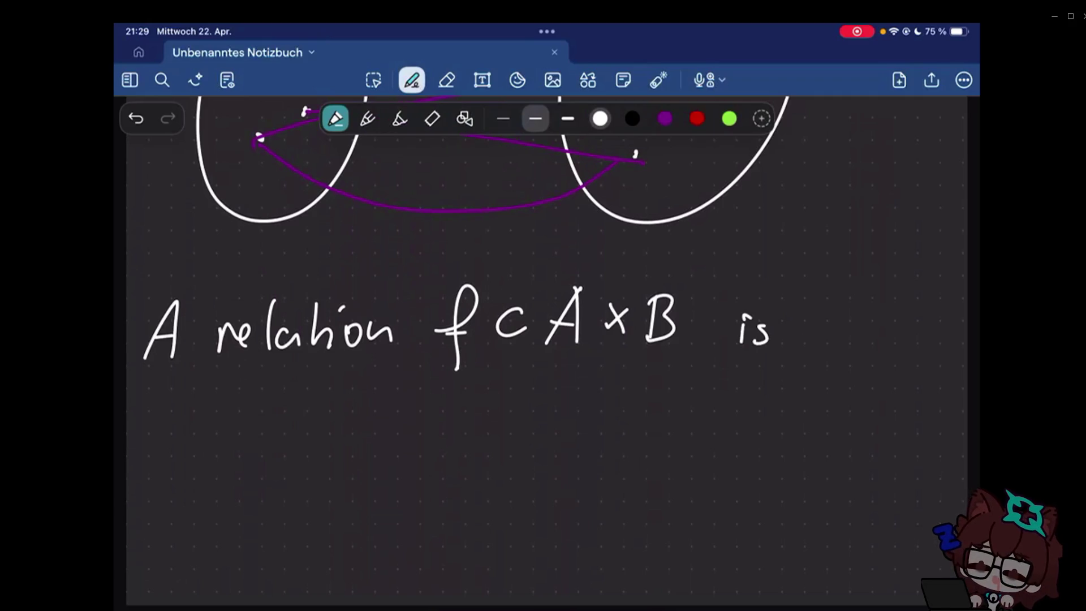
left_click_drag(834, 324, 859, 344)
left_click_drag(867, 300, 869, 346)
left_click_drag(879, 300, 882, 346)
left_click_drag(889, 336, 908, 345)
left_click_drag(928, 331, 913, 344)
left_click_drag(935, 313, 936, 350)
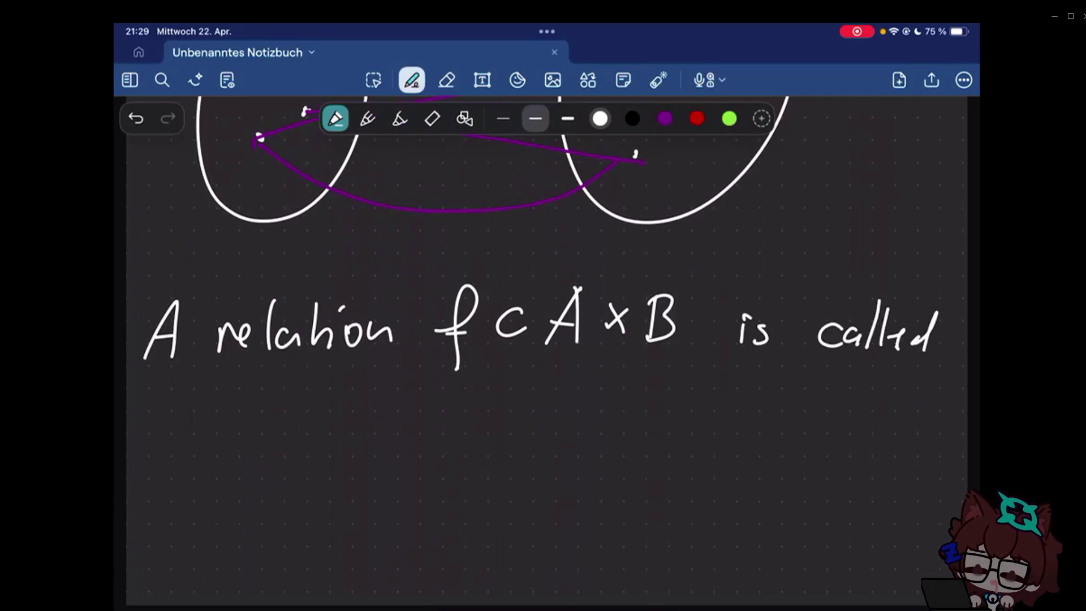
- Write 'function if is' on the next line
left_click_drag(180, 417, 161, 488)
left_click_drag(180, 448, 280, 465)
left_click_drag(288, 458, 329, 463)
mouse_move(373, 445)
left_mouse_down()
mouse_move(375, 455)
mouse_move(414, 425)
mouse_move(459, 472)
left_mouse_up()
left_click(487, 429)
left_click_drag(491, 429, 477, 474)
left_click_drag(528, 445, 530, 466)
left_click_drag(553, 446, 539, 467)
- Finish the line with 'left-total'
left_click(603, 454)
left_click_drag(603, 458, 638, 462)
left_click_drag(653, 428, 644, 490)
left_click_drag(671, 429, 675, 465)
left_click_drag(699, 454, 739, 469)
left_click_drag(736, 443, 755, 441)
left_click_drag(759, 448, 763, 462)
left_click_drag(776, 429, 772, 466)
left_click_drag(801, 450, 810, 468)
left_click_drag(824, 424, 820, 468)
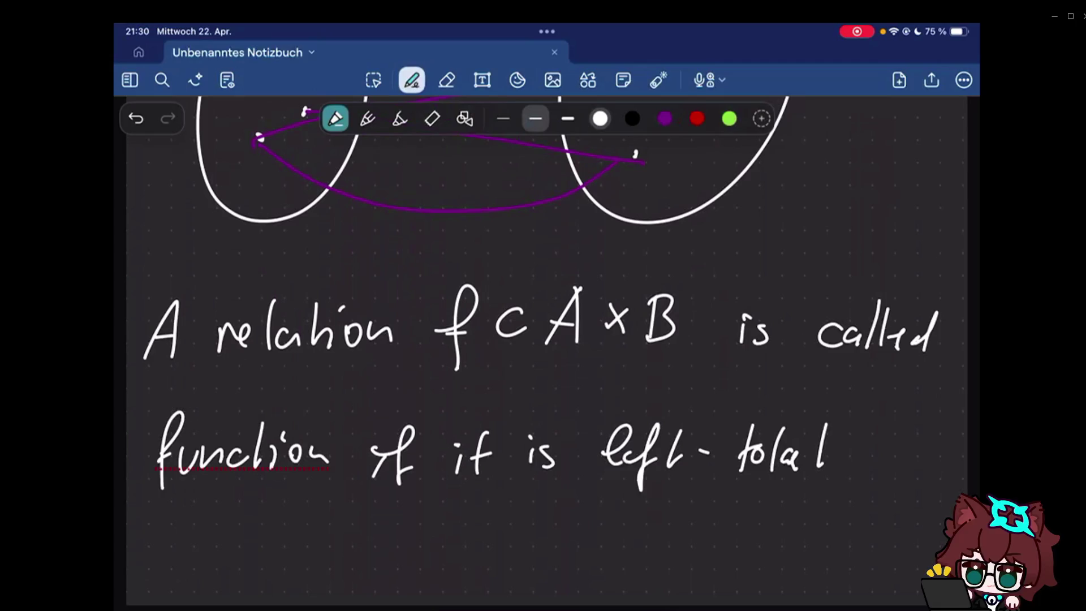
scroll(548, 339, "down", 10)
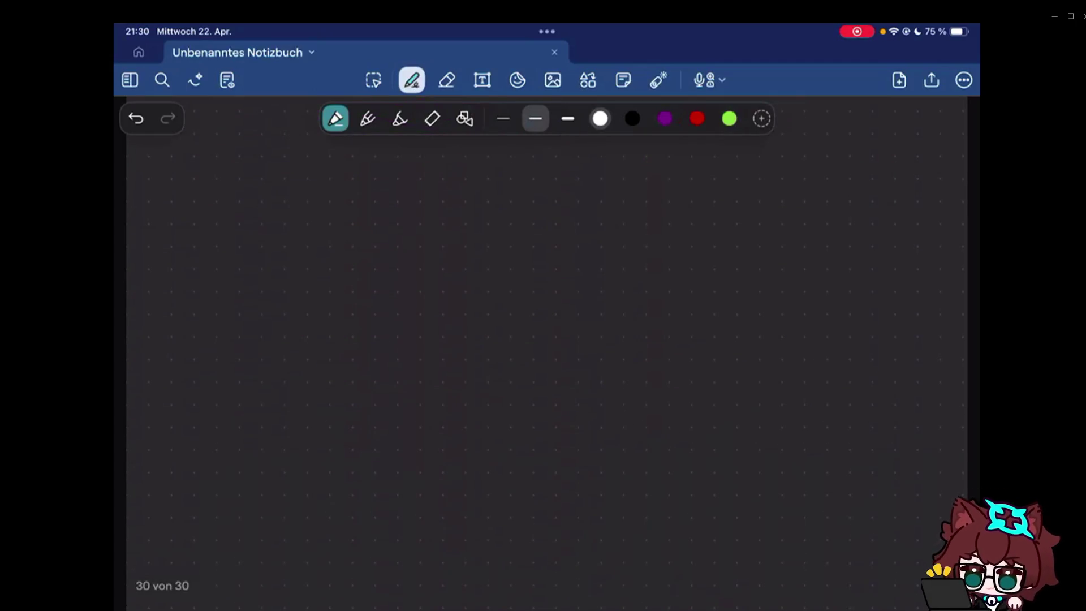
scroll(547, 340, "up", 10)
- End the definition with 'right-unique.' and write 'f: A → B' on the new page
mouse_move(191, 480)
left_mouse_down()
mouse_move(430, 488)
mouse_move(456, 499)
left_mouse_up()
left_click(476, 498)
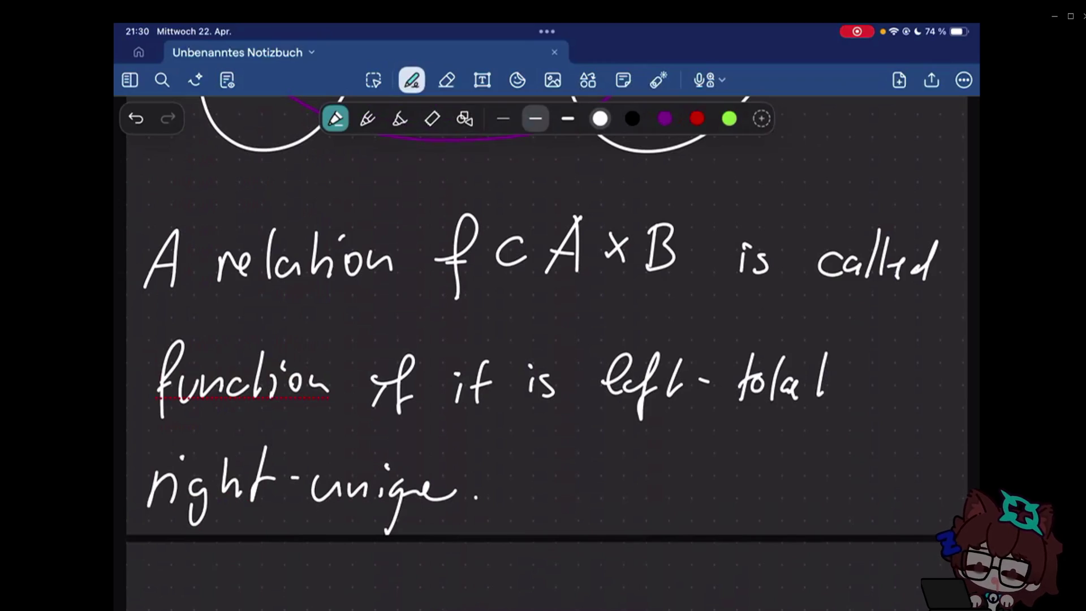
scroll(543, 339, "down", 3)
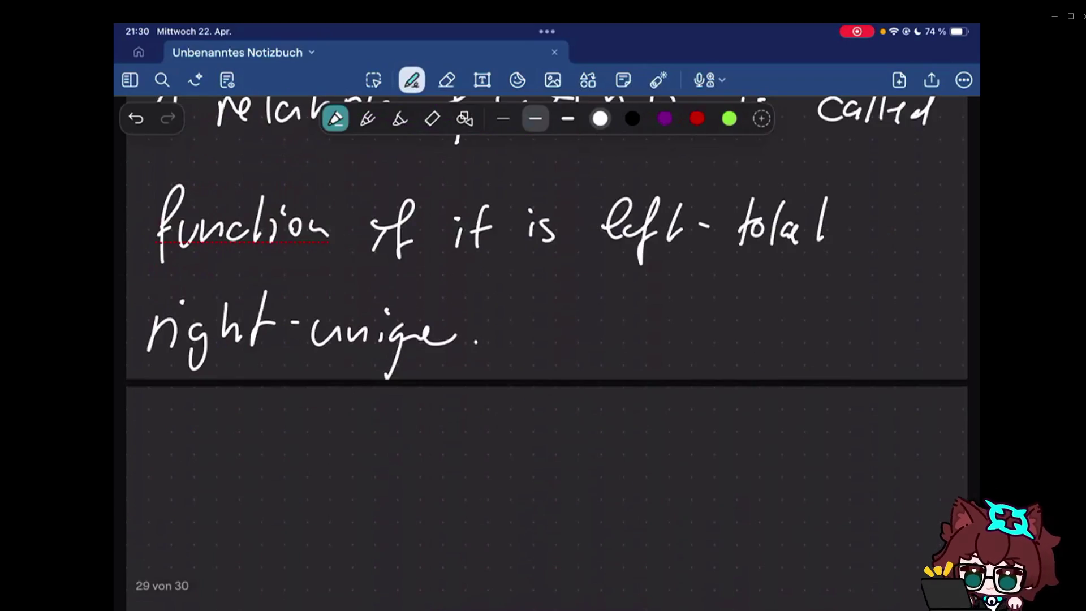
scroll(547, 248, "up", 1)
left_click_drag(248, 423, 210, 517)
left_click_drag(188, 468, 239, 462)
left_click(261, 464)
left_click(261, 483)
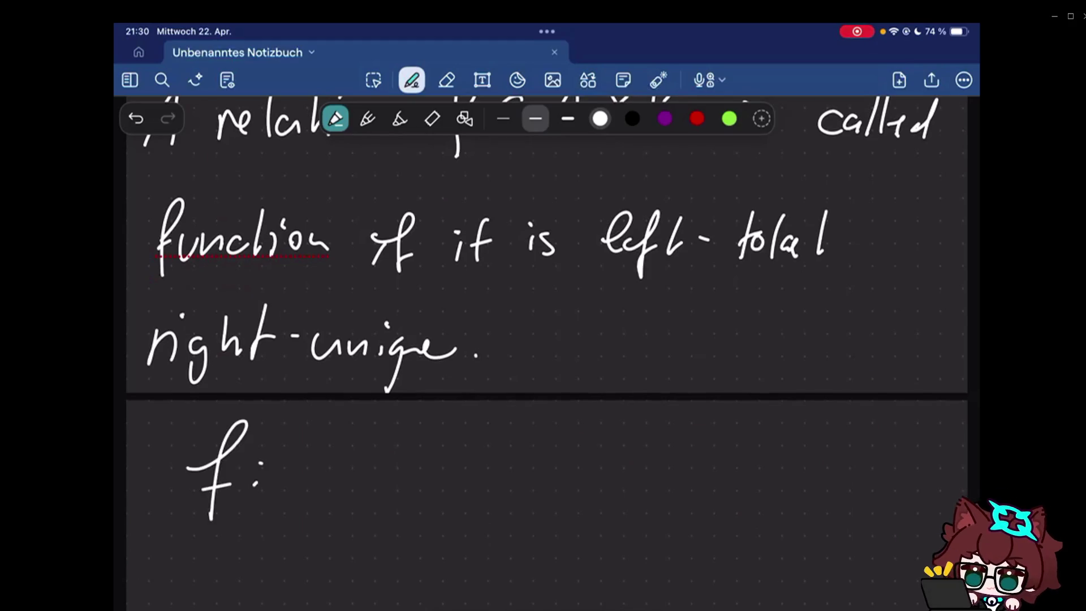
left_click_drag(318, 491, 363, 489)
left_click_drag(338, 466, 389, 463)
left_click_drag(440, 466, 509, 459)
left_click_drag(493, 443, 494, 478)
left_click_drag(557, 428, 552, 485)
left_click_drag(557, 426, 554, 485)
scroll(547, 339, "down", 5)
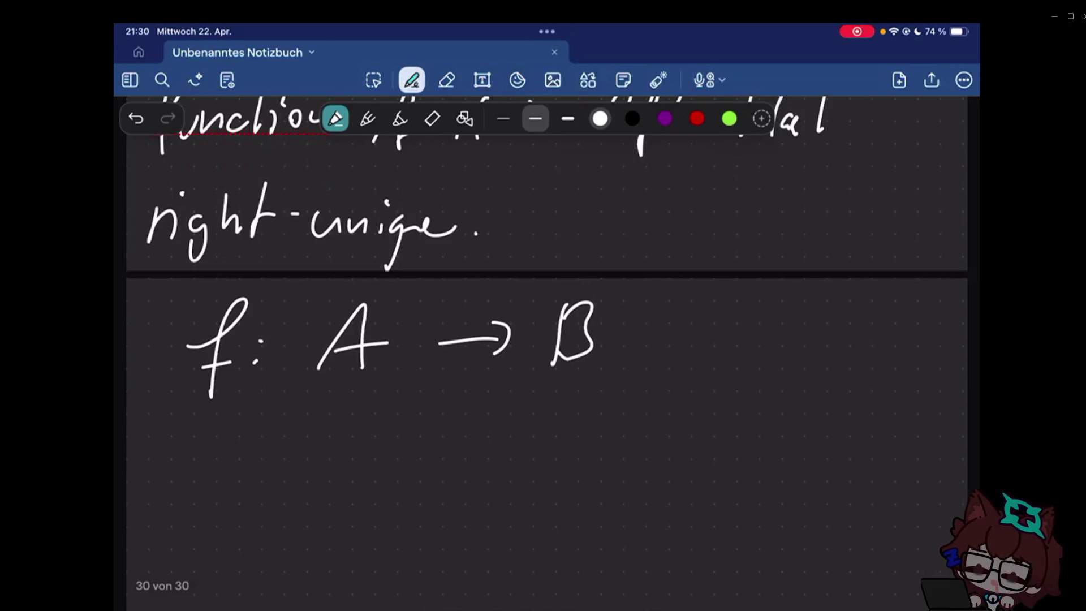
- Write 'x ∼f y :⇔' on the next line
left_click_drag(175, 448, 151, 491)
left_click(258, 489)
mouse_move(148, 451)
left_mouse_down()
mouse_move(176, 499)
mouse_move(231, 466)
mouse_move(236, 514)
left_mouse_up()
left_click_drag(230, 499, 244, 496)
left_click_drag(271, 466, 289, 490)
left_click_drag(304, 462, 275, 534)
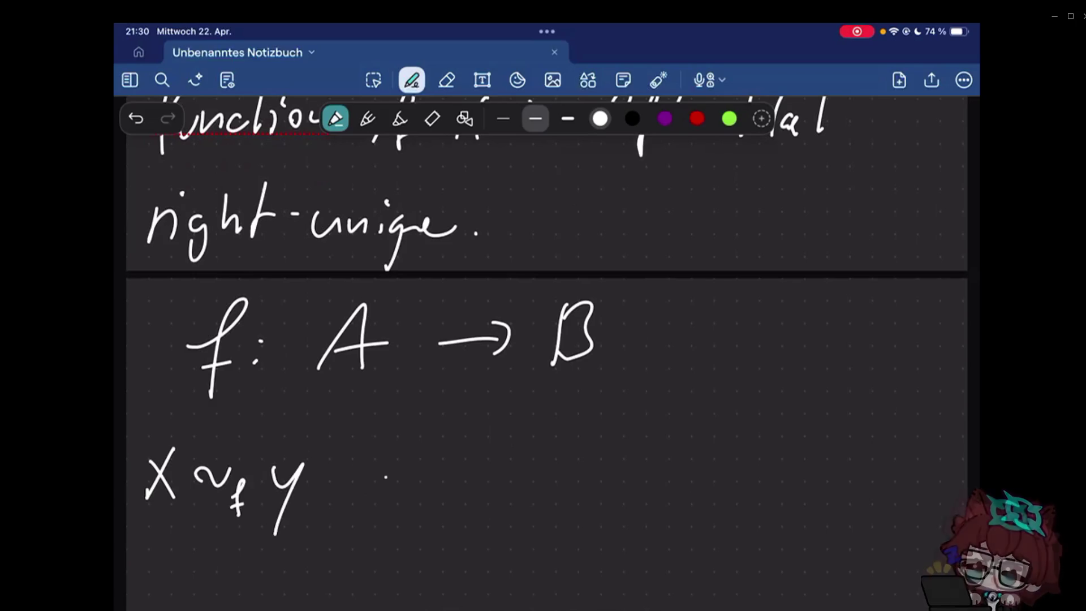
left_click(353, 468)
mouse_move(366, 475)
left_mouse_down()
mouse_move(395, 481)
mouse_move(367, 489)
left_mouse_up()
left_click_drag(397, 464, 399, 492)
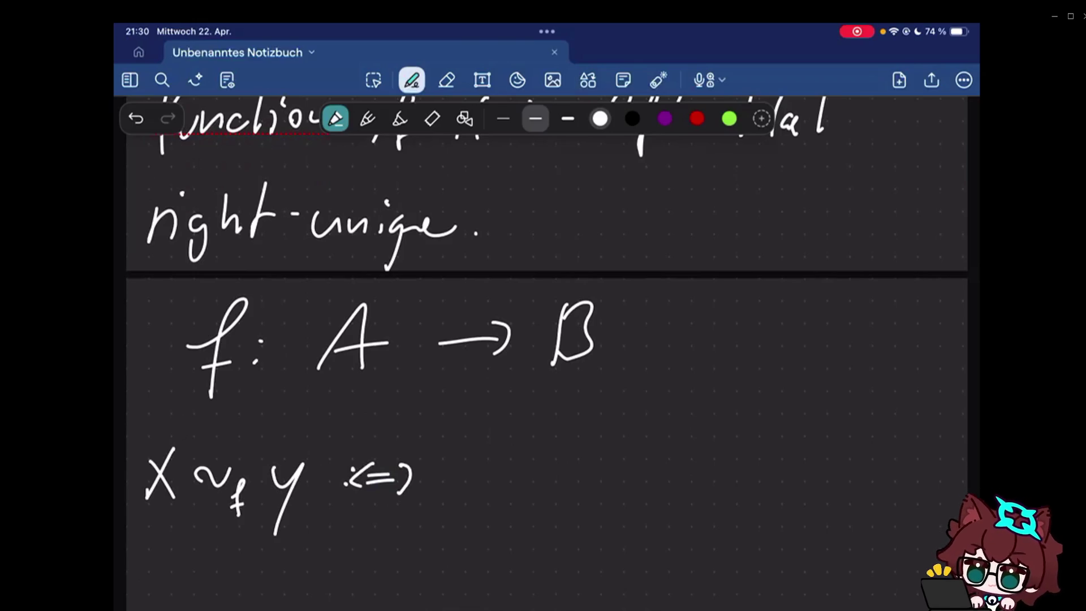
- Continue with the pair '(x,y) ∈ f'
left_click_drag(452, 459, 474, 492)
left_click_drag(475, 460, 453, 494)
left_click_drag(480, 488, 478, 500)
left_click_drag(443, 443, 436, 502)
left_click_drag(485, 467, 497, 492)
left_click_drag(509, 464, 488, 518)
mouse_move(526, 452)
left_mouse_down()
mouse_move(513, 512)
mouse_move(563, 491)
left_mouse_up()
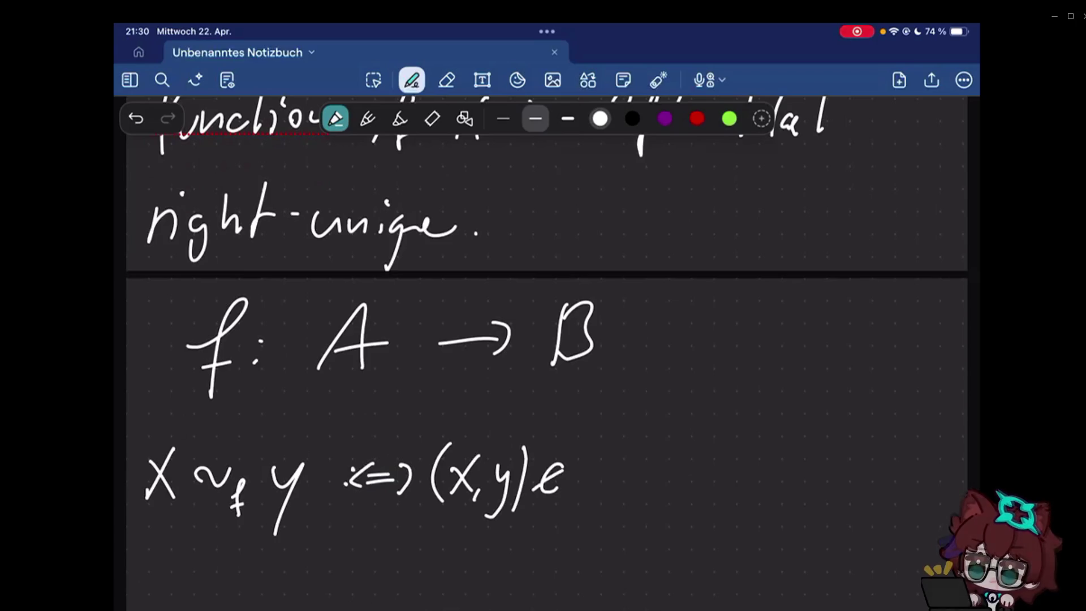
left_click_drag(610, 440, 585, 515)
left_click_drag(582, 474, 612, 471)
left_click_drag(639, 472, 665, 469)
left_click_drag(642, 483, 667, 479)
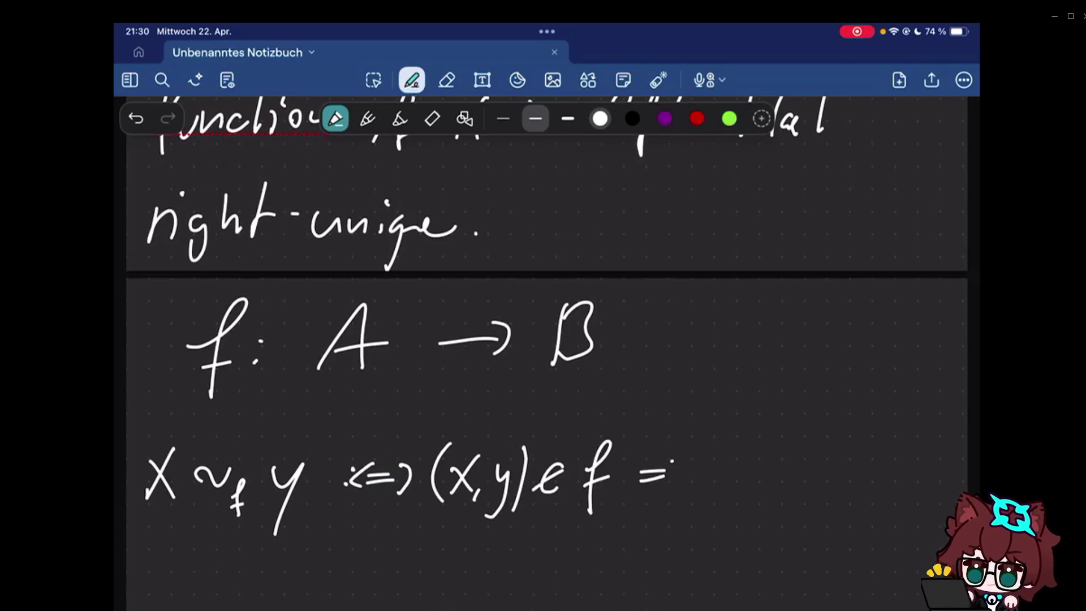
- Finish with '⇔ f(x) = y.' and double-underline the equivalence
left_click_drag(669, 461, 672, 485)
left_click_drag(689, 508, 916, 511)
left_click_drag(787, 424, 765, 497)
left_click_drag(918, 512, 691, 516)
mouse_move(751, 468)
left_mouse_down()
mouse_move(780, 467)
mouse_move(780, 485)
left_mouse_up()
left_click_drag(798, 449, 819, 478)
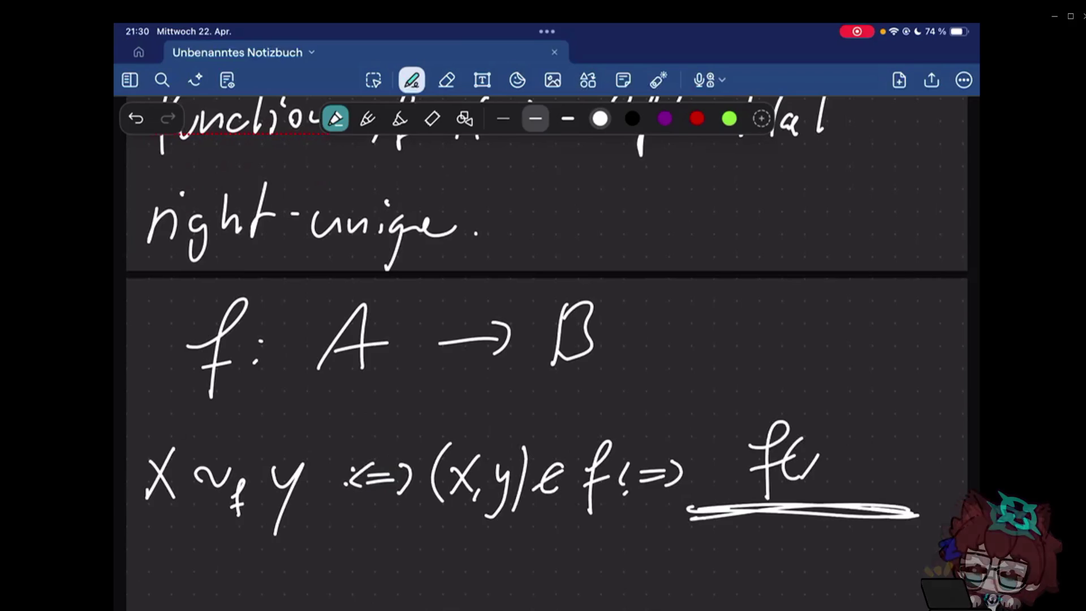
left_click_drag(828, 434, 833, 484)
left_click_drag(854, 463, 884, 463)
left_click_drag(897, 450, 903, 512)
left_click(935, 483)
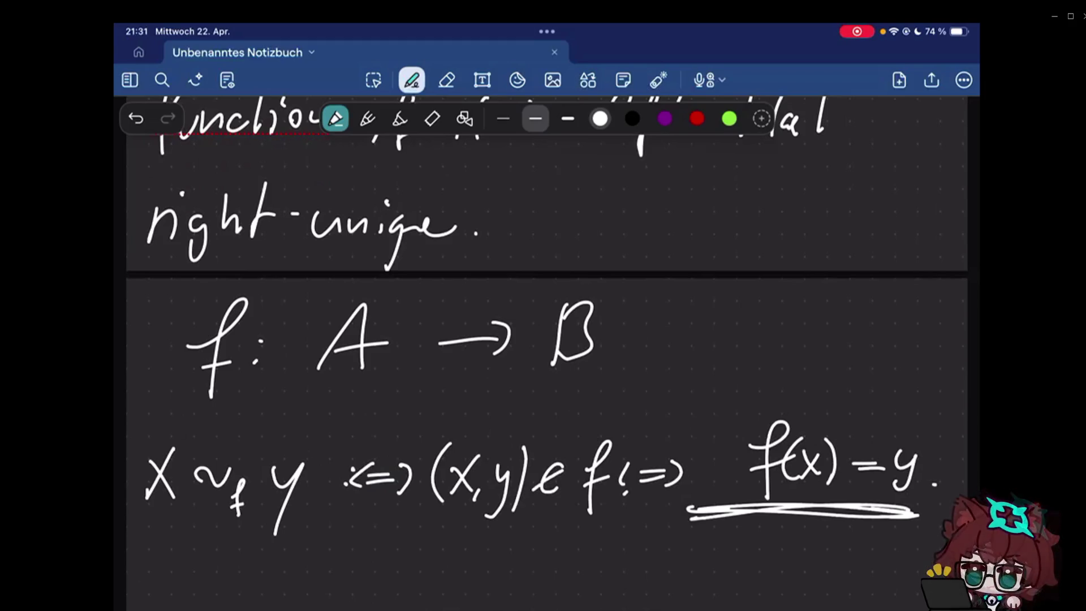
scroll(547, 356, "down", 5)
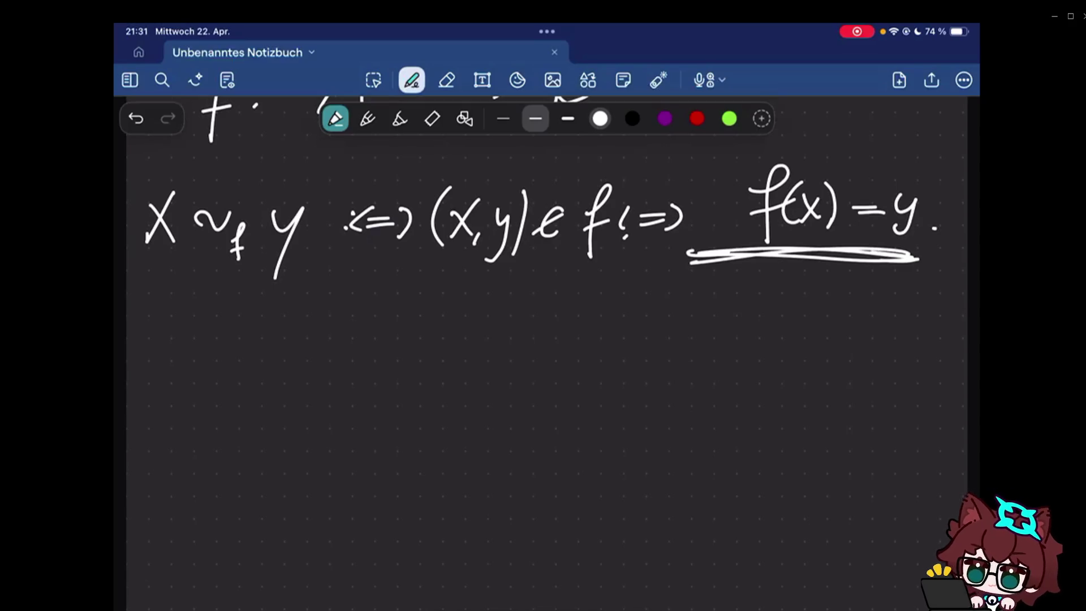
scroll(546, 353, "up", 8)
scroll(546, 353, "down", 5)
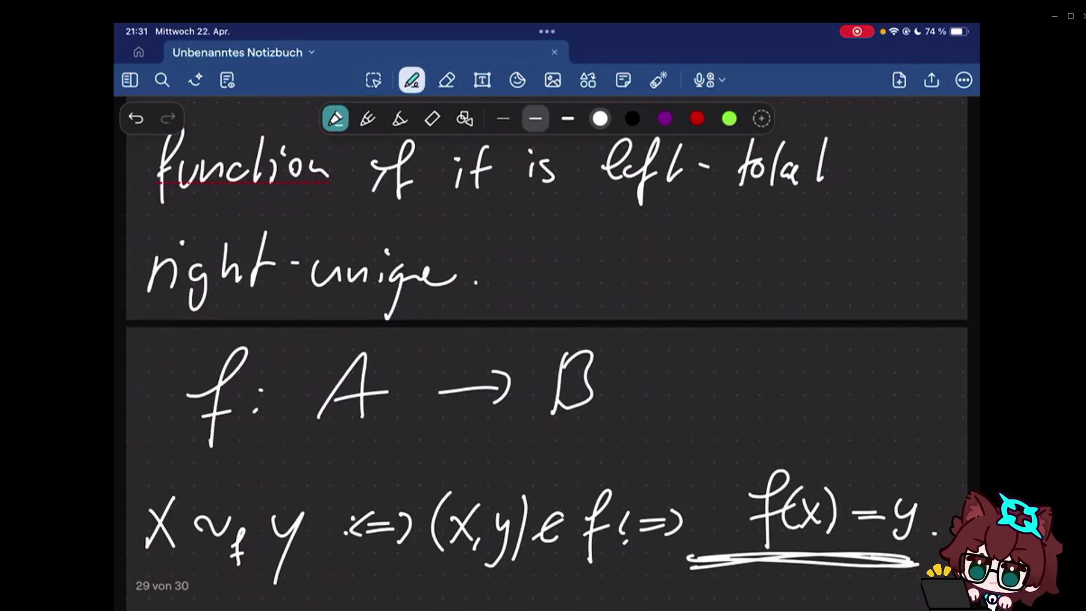
scroll(547, 351, "down", 1)
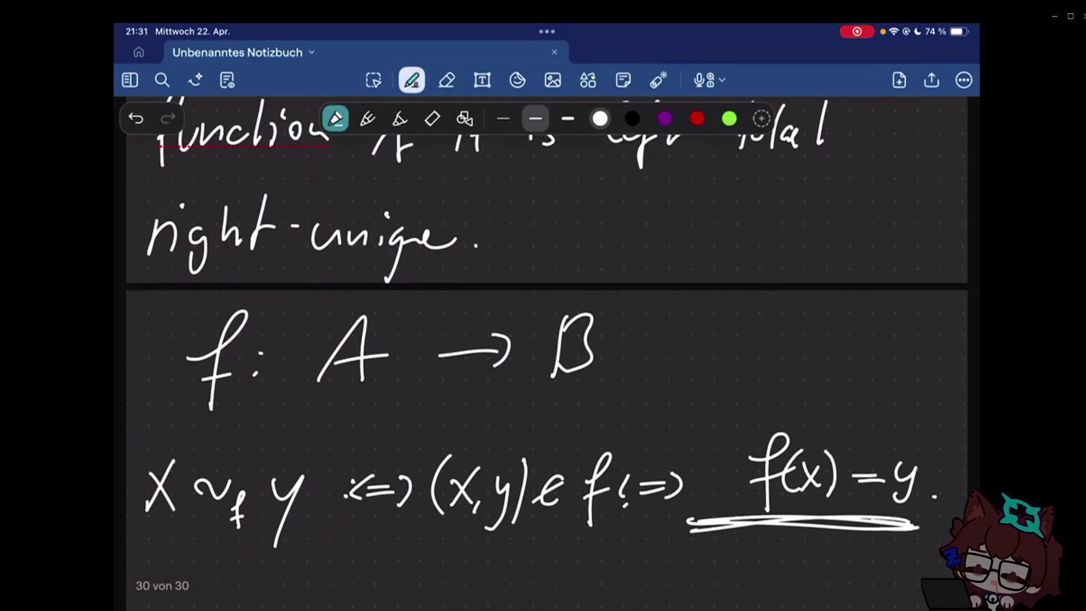
scroll(546, 353, "down", 8)
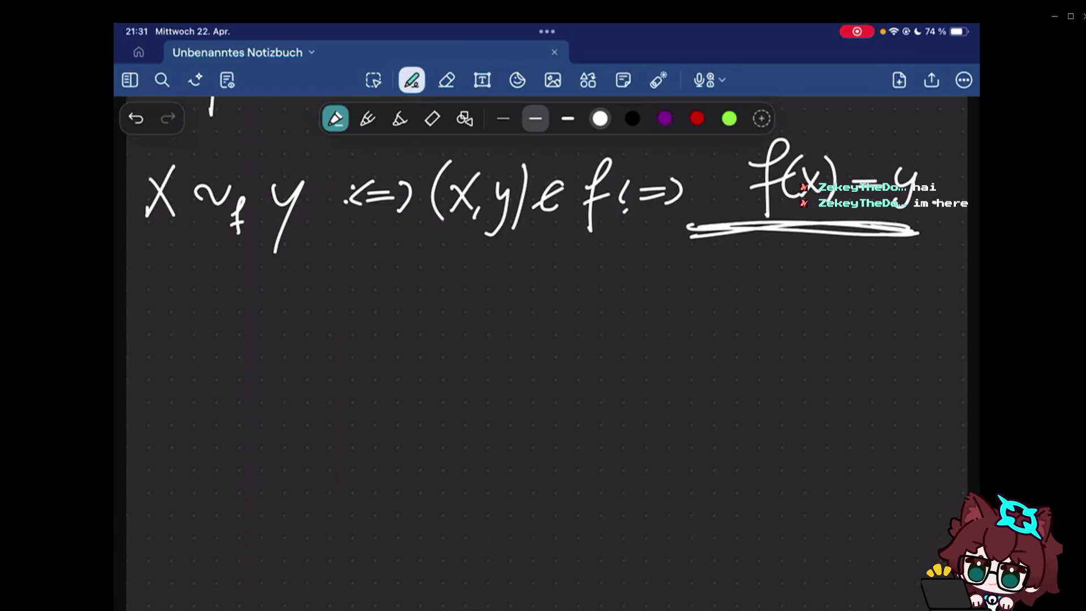
scroll(529, 343, "up", 1)
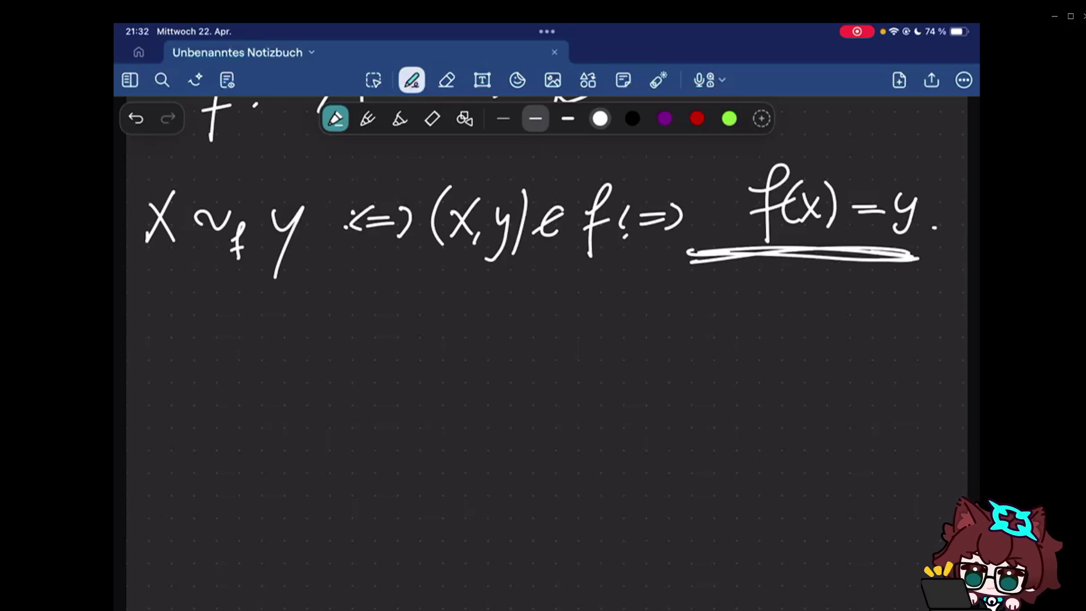
scroll(543, 339, "down", 2)
left_click_drag(776, 102, 779, 121)
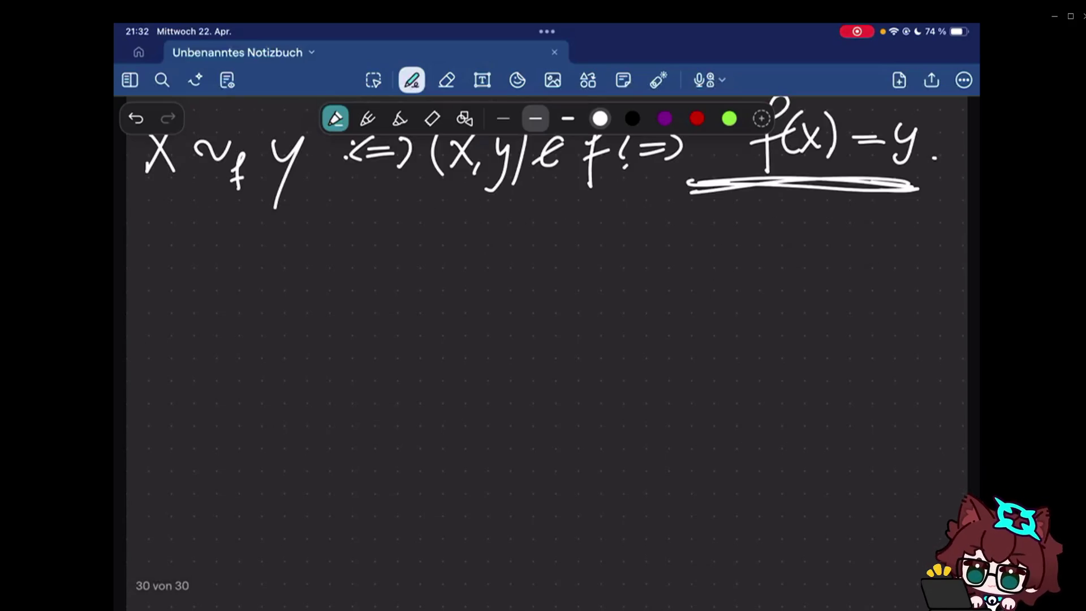
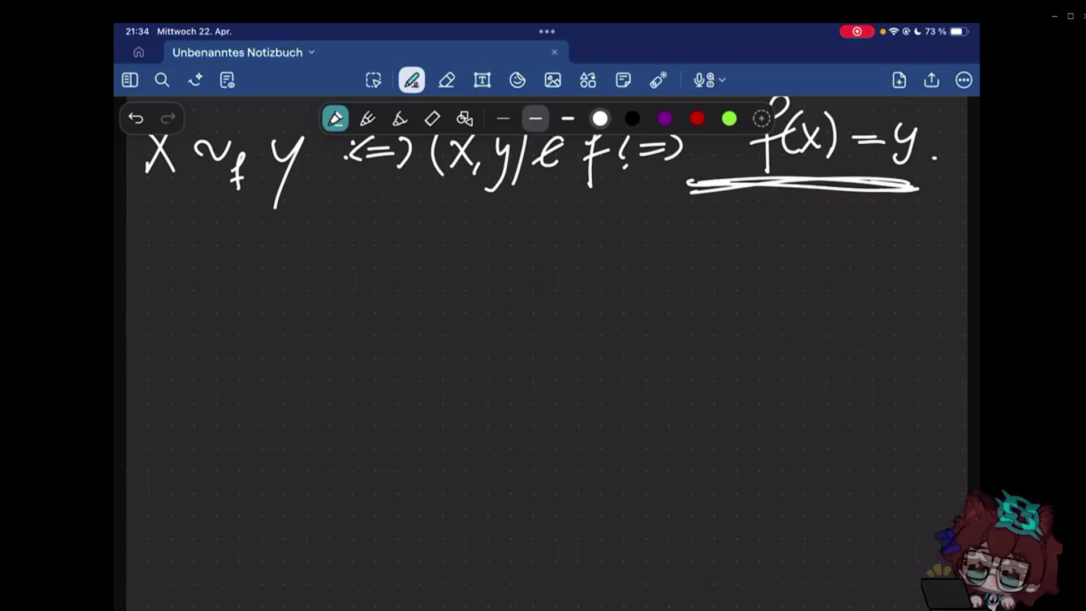
- Erase a stray slanted stroke, then handwrite 'Let R' at the start of the new line
left_click_drag(173, 301, 145, 355)
left_click(446, 80)
left_click(163, 301)
left_click(412, 80)
left_click_drag(161, 276, 153, 342)
left_click_drag(174, 326, 228, 335)
left_click_drag(774, 102, 780, 115)
left_click_drag(285, 284, 284, 343)
left_click_drag(286, 285, 318, 349)
- Continue the sentence with 'be a Relation between'
mouse_move(376, 286)
left_mouse_down()
mouse_move(393, 321)
mouse_move(431, 325)
left_mouse_up()
left_click_drag(485, 310, 489, 322)
left_click_drag(526, 284, 527, 321)
left_click_drag(527, 286, 552, 319)
left_click_drag(557, 313, 572, 319)
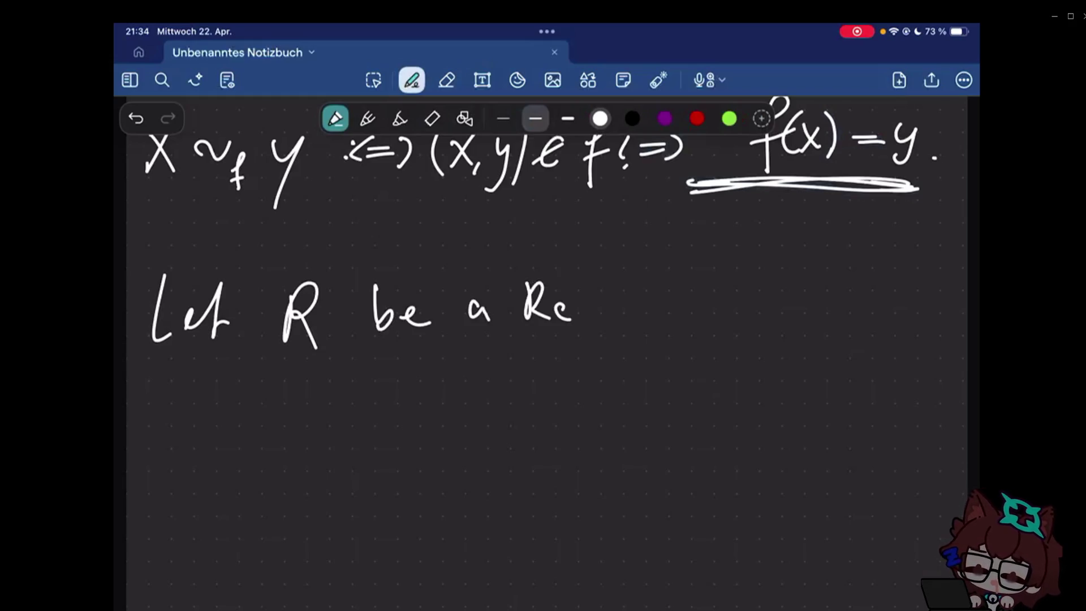
left_click_drag(581, 280, 613, 321)
left_click_drag(621, 280, 645, 321)
left_click_drag(649, 299, 678, 321)
left_click_drag(682, 307, 711, 319)
mouse_move(767, 273)
left_mouse_down()
mouse_move(785, 314)
mouse_move(820, 310)
left_mouse_up()
left_click(800, 303)
left_click_drag(837, 264, 830, 314)
left_click_drag(827, 285, 851, 284)
mouse_move(857, 289)
left_mouse_down()
mouse_move(913, 285)
mouse_move(915, 305)
left_mouse_up()
- Finish on the next line with 'A and A, R ⊂ A×A.'
mouse_move(150, 451)
left_mouse_down()
mouse_move(151, 441)
mouse_move(191, 448)
left_mouse_up()
left_click_drag(157, 425, 181, 422)
left_click_drag(220, 419, 231, 443)
left_click_drag(241, 443, 273, 443)
left_click_drag(287, 394, 283, 443)
left_click_drag(317, 449, 362, 443)
mouse_move(326, 424)
left_mouse_down()
mouse_move(351, 422)
mouse_move(386, 462)
left_mouse_up()
left_click_drag(478, 443, 508, 441)
left_click_drag(560, 409, 560, 430)
left_click_drag(596, 437, 646, 434)
left_click_drag(653, 406, 672, 424)
mouse_move(681, 433)
left_mouse_down()
mouse_move(713, 428)
mouse_move(706, 414)
left_mouse_up()
left_click(731, 428)
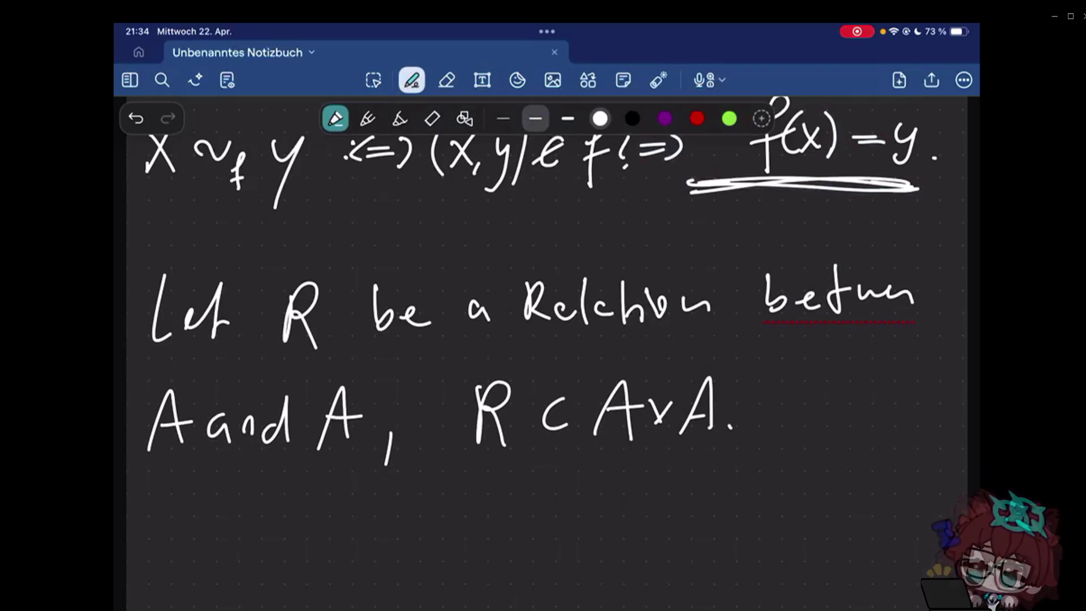
scroll(543, 339, "down", 3)
left_click_drag(472, 395, 500, 339)
left_click_drag(553, 349, 565, 380)
- Write the example relations '<, ∈, =, …' after the definition
left_click_drag(624, 350, 625, 371)
left_click_drag(654, 371, 651, 386)
left_click(723, 360)
left_click(704, 376)
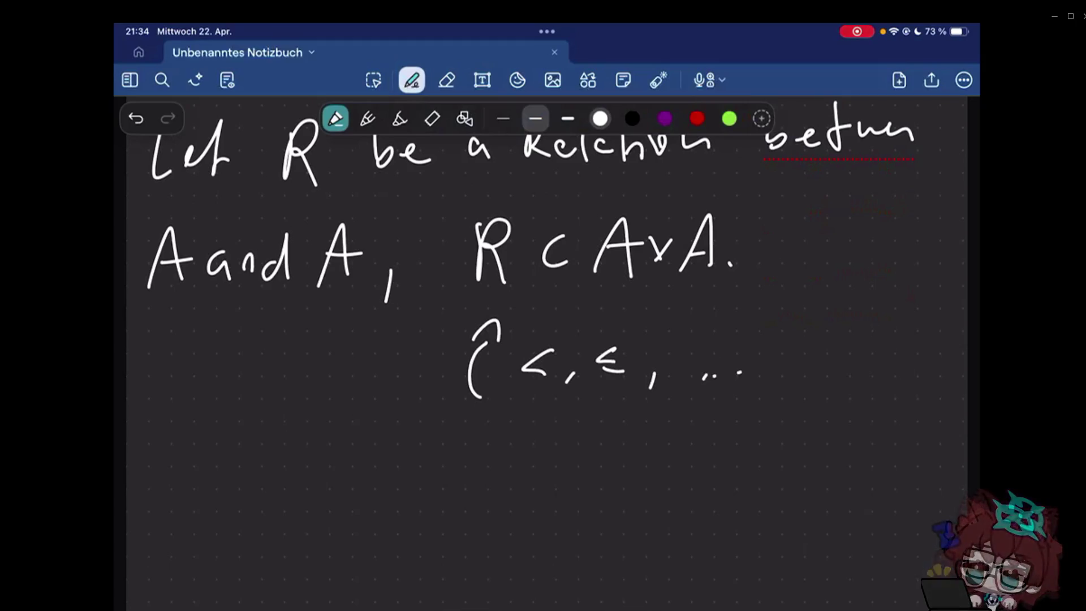
left_click(741, 369)
mouse_move(700, 376)
left_mouse_down()
mouse_move(743, 370)
mouse_move(730, 354)
left_mouse_up()
left_click_drag(711, 360, 729, 360)
left_click_drag(765, 366, 761, 378)
left_click_drag(779, 371, 816, 368)
left_click_drag(832, 366, 846, 362)
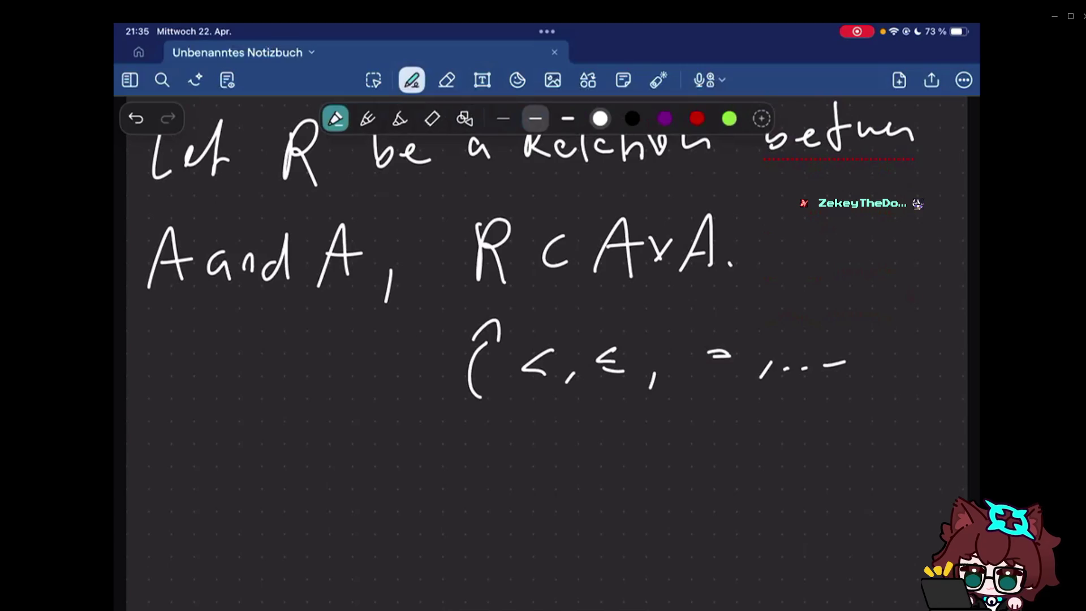
scroll(543, 340, "down", 2)
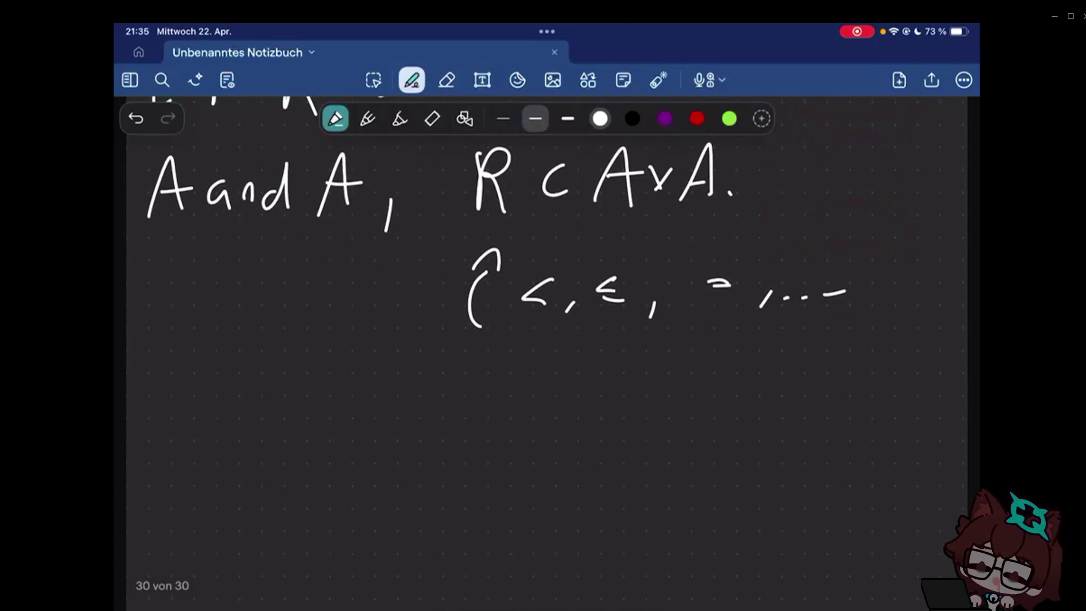
- Erase a stray mark and handwrite the heading 'Equivalence Relation:'
mouse_move(161, 362)
left_mouse_down()
mouse_move(174, 366)
mouse_move(151, 388)
left_mouse_up()
key("e")
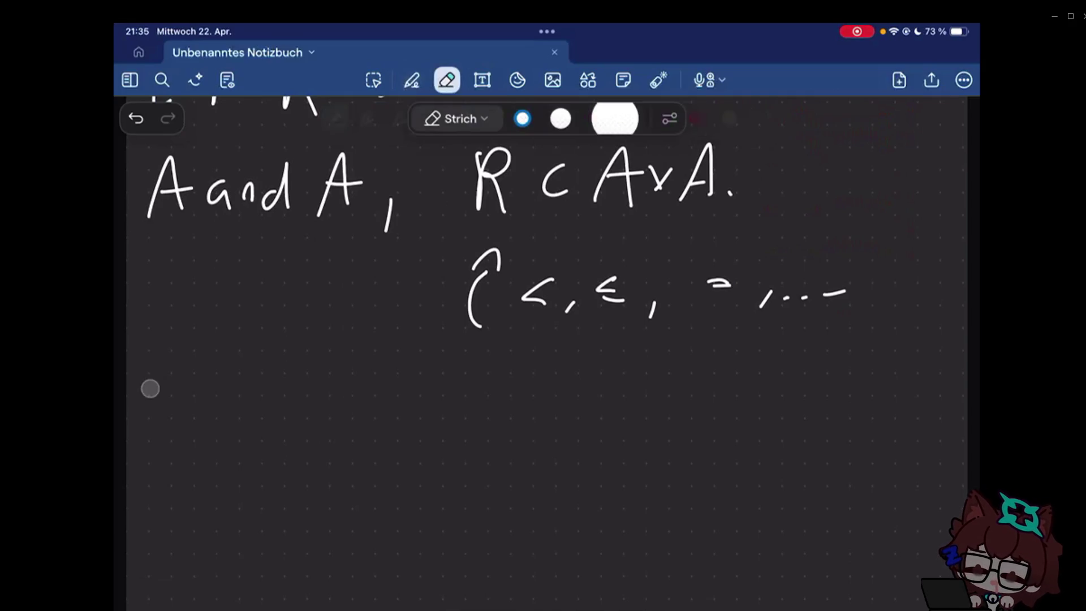
left_click_drag(340, 396, 720, 405)
left_click(728, 428)
left_click(729, 428)
left_click(719, 395)
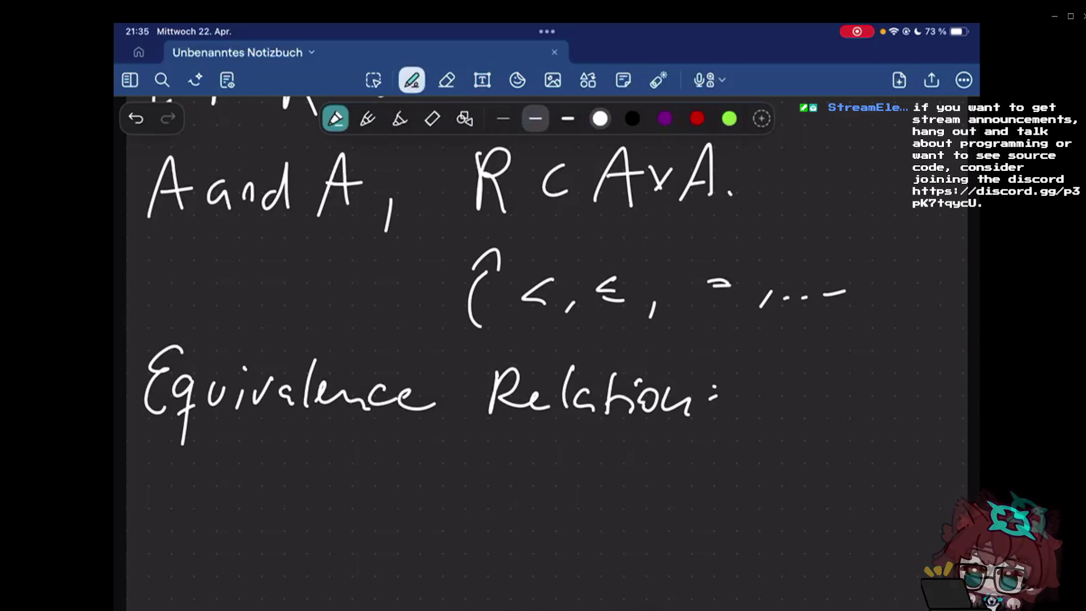
scroll(543, 339, "down", 3)
- Start a bullet line reading '- R reflexive:'
left_click_drag(149, 383, 176, 379)
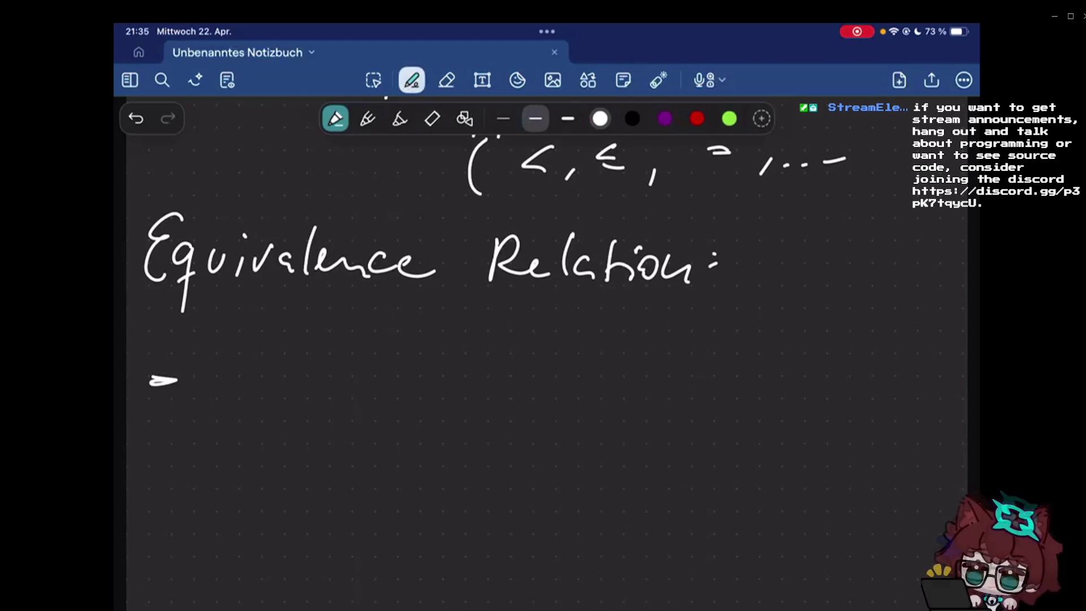
left_click_drag(212, 351, 208, 412)
left_click_drag(212, 351, 241, 411)
mouse_move(272, 404)
left_mouse_down()
mouse_move(303, 386)
mouse_move(303, 400)
left_mouse_up()
mouse_move(317, 380)
left_mouse_down()
mouse_move(329, 351)
mouse_move(317, 421)
left_mouse_up()
left_click_drag(322, 392, 361, 397)
left_click_drag(365, 382, 389, 398)
left_click_drag(391, 383, 433, 399)
left_click(466, 371)
left_click(460, 392)
- Write the reflexive condition '∀x∈A: x ~R x'
mouse_move(527, 361)
left_mouse_down()
mouse_move(529, 384)
mouse_move(566, 344)
left_mouse_up()
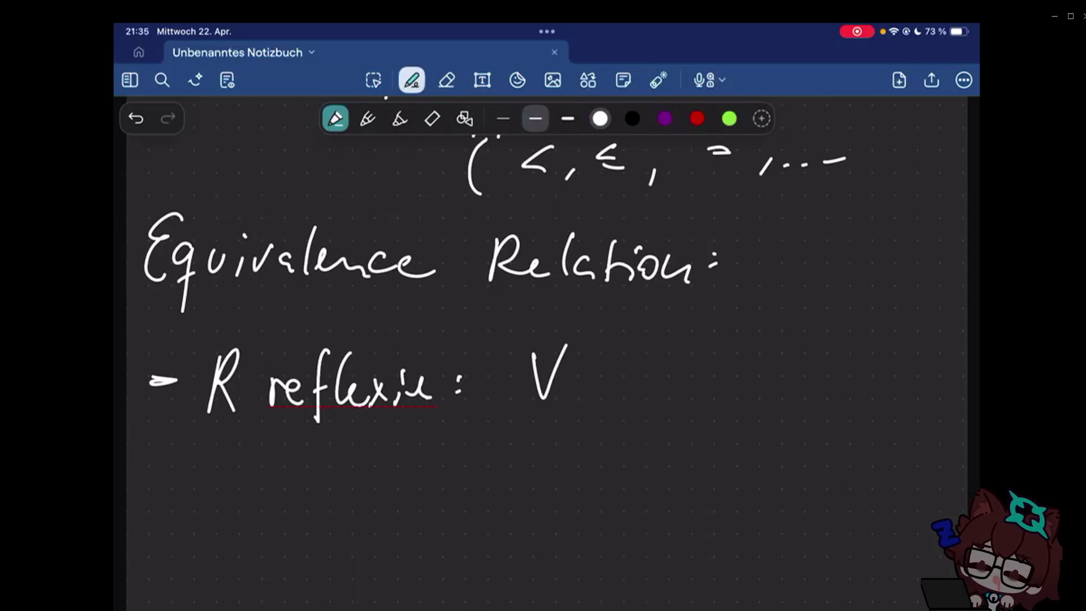
left_click_drag(536, 373, 560, 373)
left_click_drag(557, 370, 583, 406)
left_click_drag(581, 369, 558, 405)
mouse_move(607, 372)
left_mouse_down()
mouse_move(607, 397)
mouse_move(608, 384)
mouse_move(639, 404)
left_mouse_up()
left_click(671, 372)
left_click(670, 382)
mouse_move(745, 358)
left_mouse_down()
mouse_move(723, 397)
mouse_move(754, 397)
left_mouse_up()
left_click(730, 359)
left_click_drag(775, 392, 802, 383)
left_click_drag(813, 406, 813, 370)
left_click_drag(812, 370, 833, 406)
left_click(859, 372)
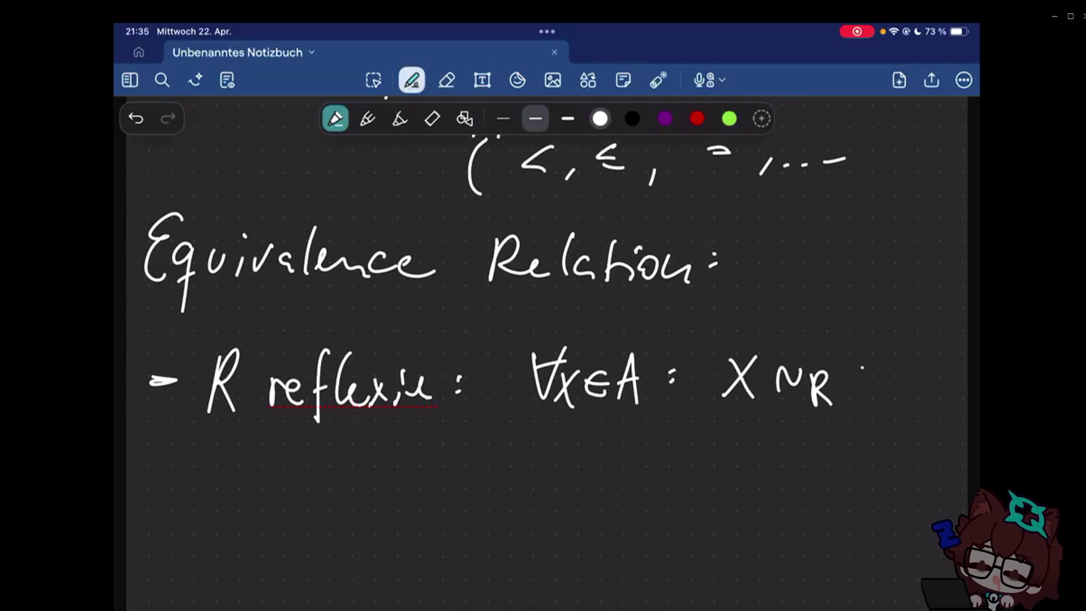
left_click_drag(850, 358, 879, 394)
left_click_drag(878, 358, 848, 396)
scroll(542, 339, "down", 2)
- Begin the next bullet '- R symmetric: ∀x,y∈A: x ~'
left_click_drag(151, 442, 183, 439)
mouse_move(202, 475)
left_mouse_down()
mouse_move(233, 421)
mouse_move(234, 477)
left_mouse_up()
left_click_drag(269, 440, 251, 462)
left_click_drag(275, 440, 280, 499)
mouse_move(306, 442)
left_mouse_down()
mouse_move(410, 420)
mouse_move(418, 440)
mouse_move(467, 441)
left_mouse_up()
left_click_drag(508, 410, 548, 407)
mouse_move(503, 444)
left_mouse_down()
mouse_move(543, 431)
mouse_move(551, 458)
left_mouse_up()
left_click_drag(550, 438, 532, 460)
mouse_move(560, 462)
left_mouse_down()
mouse_move(556, 474)
mouse_move(581, 480)
left_mouse_up()
left_click(614, 431)
left_click_drag(626, 431, 628, 454)
left_click_drag(632, 457, 651, 455)
left_click(671, 434)
left_click_drag(718, 416, 743, 454)
mouse_move(743, 417)
left_mouse_down()
mouse_move(716, 452)
mouse_move(801, 432)
mouse_move(836, 459)
left_mouse_up()
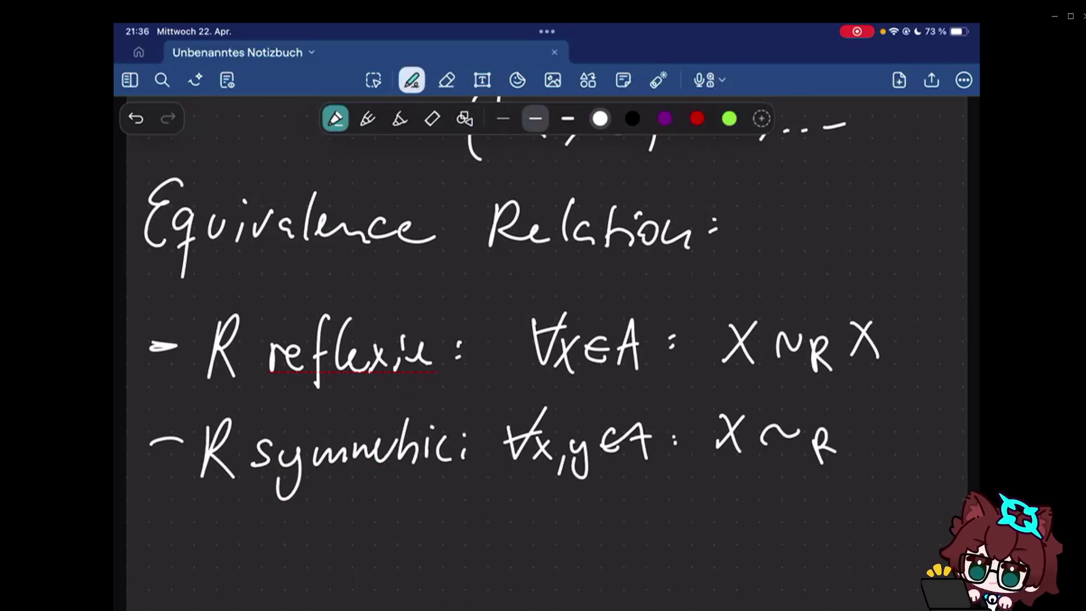
- Add 'y' and, on the line below, '⟺ y ~R x.' to finish the symmetric condition
left_click_drag(845, 425, 861, 444)
left_click_drag(876, 422, 865, 460)
left_click_drag(645, 515, 631, 545)
left_click_drag(642, 521, 707, 531)
left_click_drag(697, 511, 706, 535)
mouse_move(748, 509)
left_mouse_down()
mouse_move(769, 509)
mouse_move(768, 540)
mouse_move(745, 562)
left_mouse_up()
left_click_drag(797, 536, 828, 522)
left_click_drag(847, 555, 874, 552)
left_click_drag(884, 506, 904, 531)
left_click_drag(902, 504, 883, 534)
left_click(919, 537)
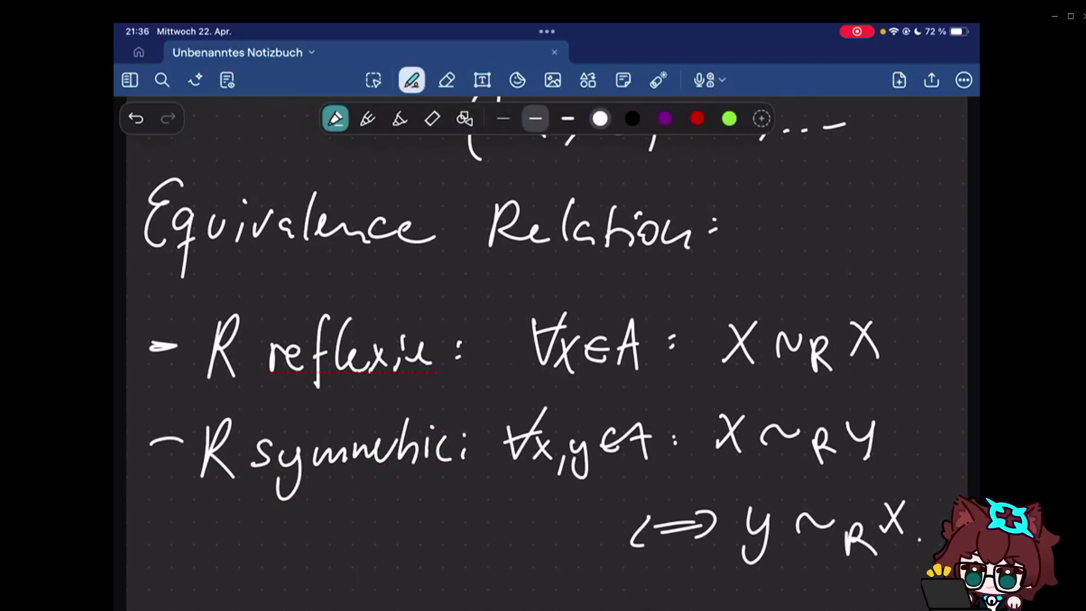
scroll(544, 340, "down", 1)
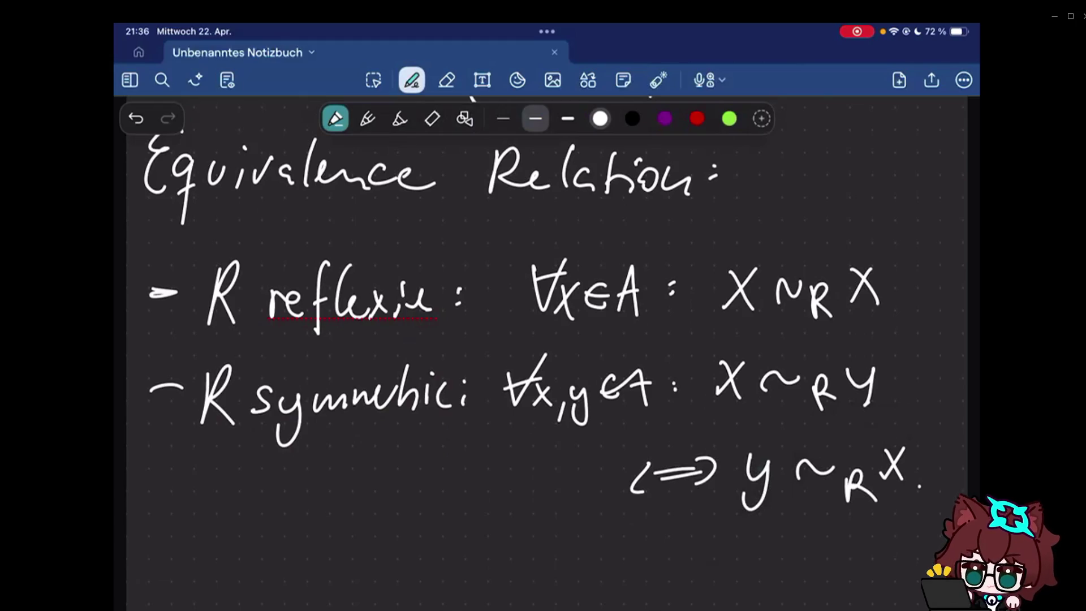
scroll(547, 356, "down", 10)
scroll(548, 357, "up", 1)
scroll(547, 356, "up", 5)
- Start a bullet line reading '- R transitive:'
left_click_drag(138, 452, 223, 448)
left_click_drag(248, 429, 335, 445)
mouse_move(344, 436)
left_mouse_down()
mouse_move(361, 465)
mouse_move(417, 462)
left_mouse_up()
left_click_drag(428, 449, 429, 462)
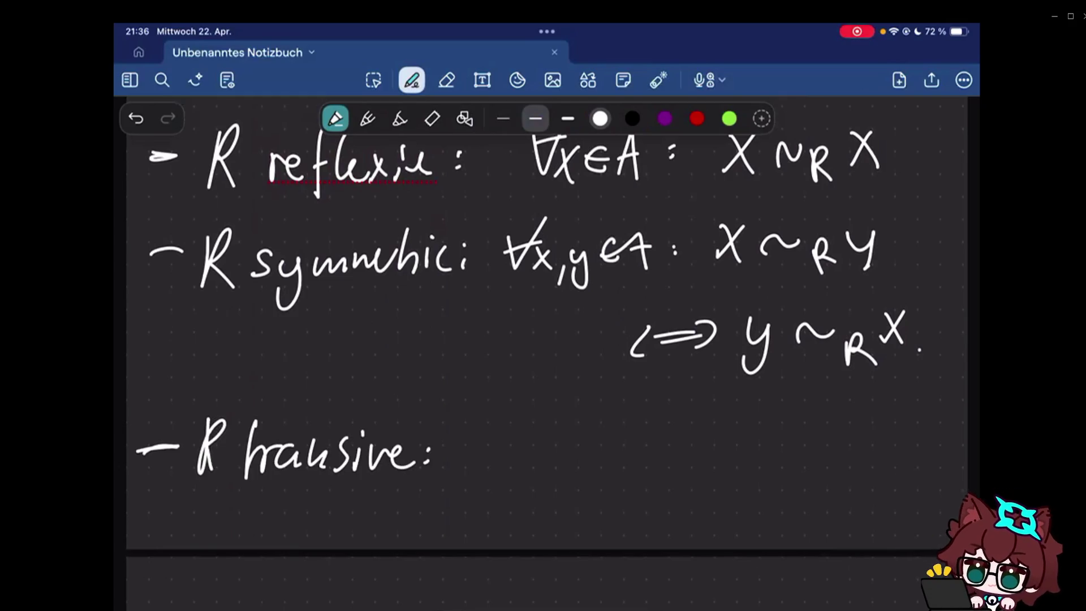
- Write the quantifier '∀x,y,z∈A:'
left_click_drag(455, 432, 481, 430)
mouse_move(492, 454)
left_mouse_down()
mouse_move(514, 481)
mouse_move(496, 480)
left_mouse_up()
mouse_move(518, 473)
left_mouse_down()
mouse_move(515, 487)
mouse_move(535, 498)
left_mouse_up()
left_click_drag(560, 474, 557, 485)
mouse_move(577, 453)
left_mouse_down()
mouse_move(591, 477)
mouse_move(633, 472)
left_mouse_up()
left_click_drag(643, 477, 673, 477)
left_click_drag(652, 464, 670, 463)
left_click(688, 454)
left_click(689, 470)
- Write 'x~y ∧ y~z ⇒ x~z.', undoing a stray question mark along the way
mouse_move(757, 439)
left_mouse_down()
mouse_move(731, 466)
mouse_move(798, 447)
left_mouse_up()
left_click_drag(806, 436, 816, 458)
mouse_move(833, 433)
left_mouse_down()
mouse_move(810, 476)
mouse_move(880, 458)
left_mouse_up()
left_click_drag(689, 499, 695, 538)
left_click_drag(718, 513, 740, 510)
left_click_drag(748, 497, 776, 521)
left_click_drag(803, 513, 830, 510)
left_click_drag(807, 520, 833, 518)
mouse_move(828, 501)
left_mouse_down()
mouse_move(844, 518)
mouse_move(832, 533)
left_mouse_up()
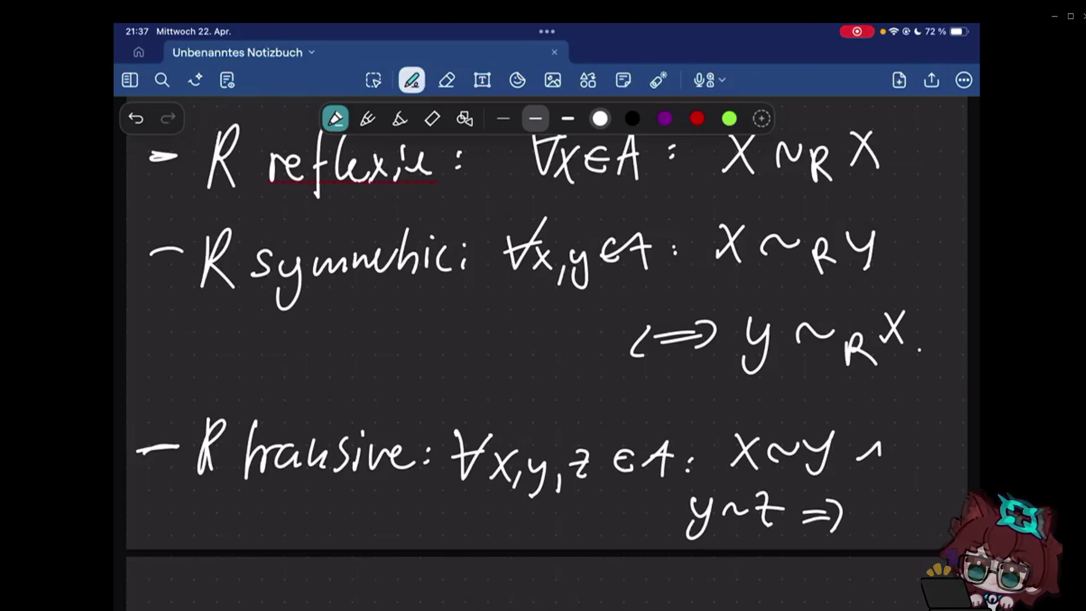
mouse_move(858, 505)
left_mouse_down()
mouse_move(883, 534)
mouse_move(919, 507)
left_mouse_up()
key("ctrl+z")
left_click_drag(929, 496, 944, 514)
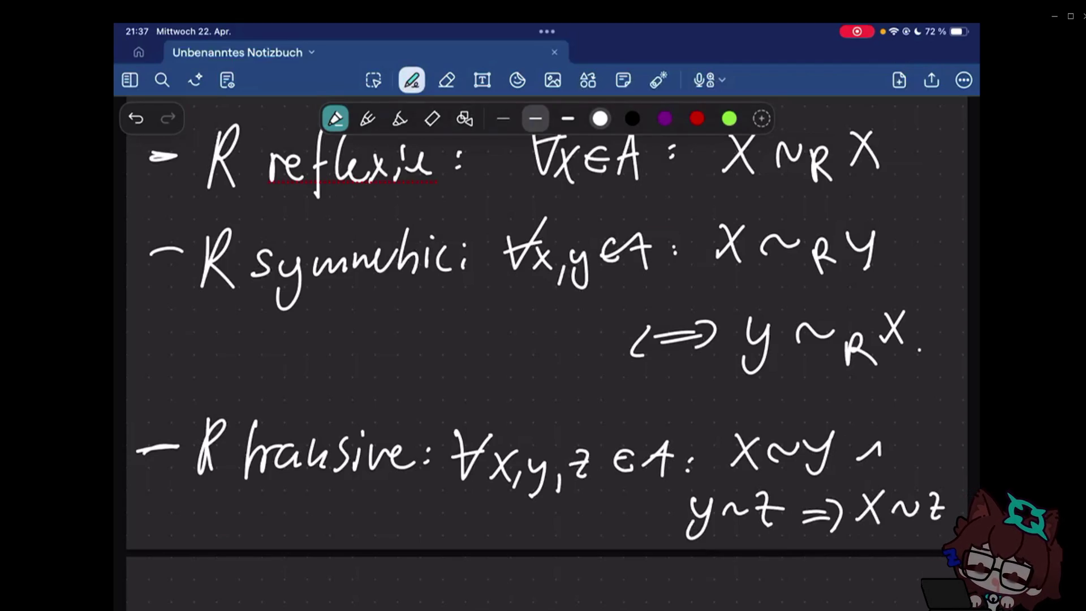
left_click(953, 519)
scroll(547, 339, "down", 5)
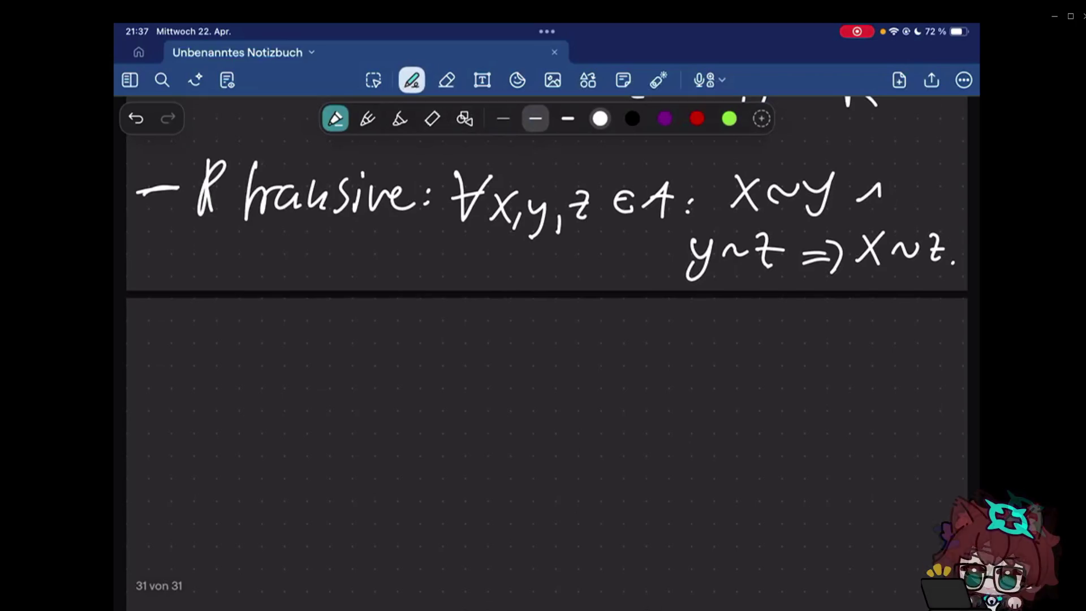
scroll(547, 339, "up", 5)
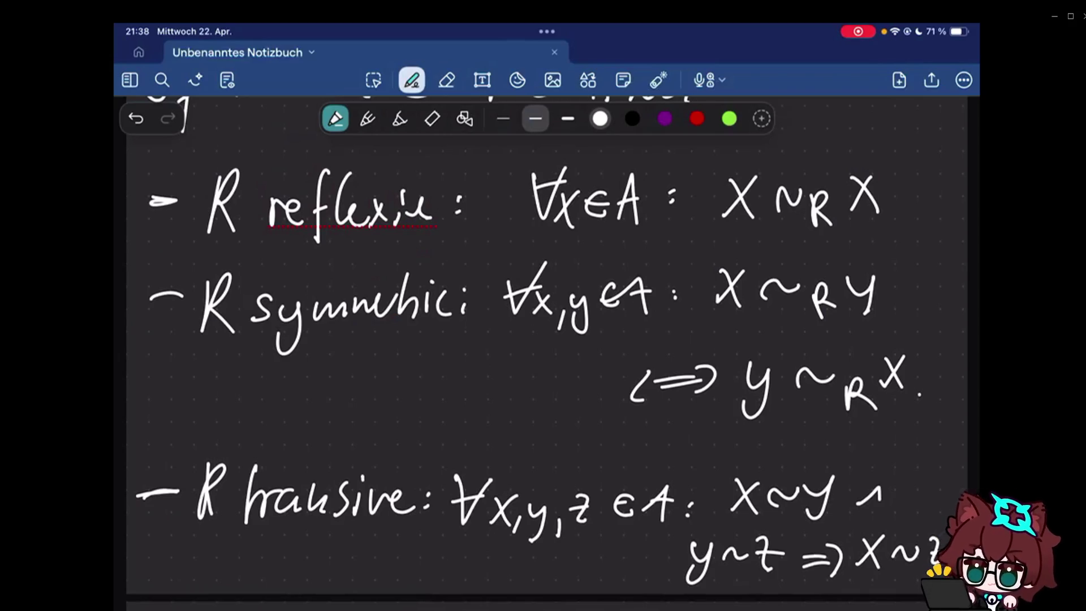
scroll(546, 339, "down", 5)
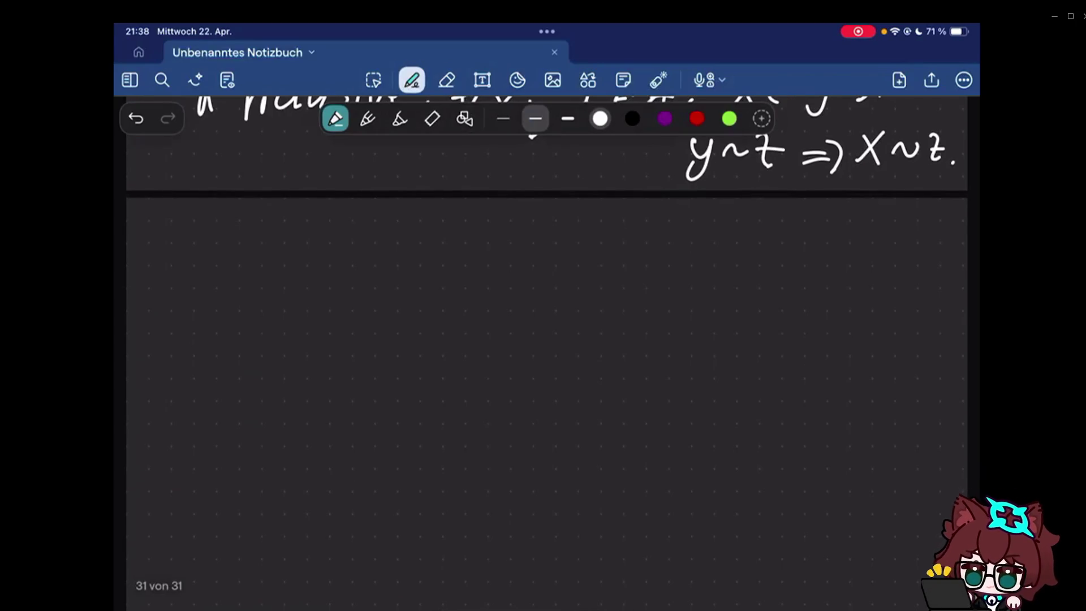
scroll(546, 339, "down", 2)
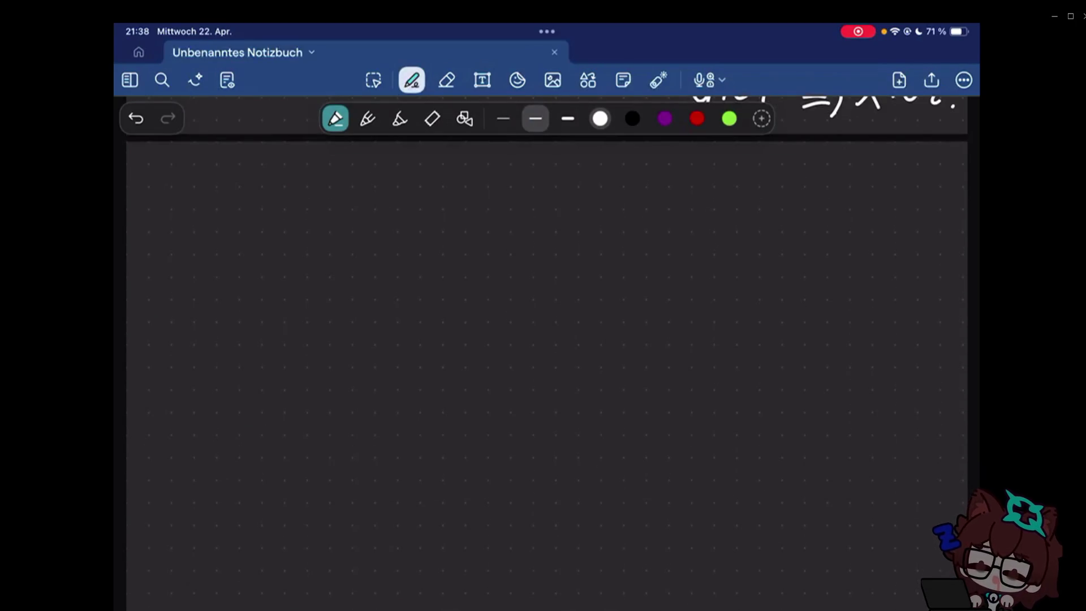
- Sketch a closed blob with six element dots inside and set the pen colour to red
mouse_move(306, 217)
left_mouse_down()
mouse_move(659, 413)
mouse_move(678, 393)
mouse_move(437, 181)
left_mouse_up()
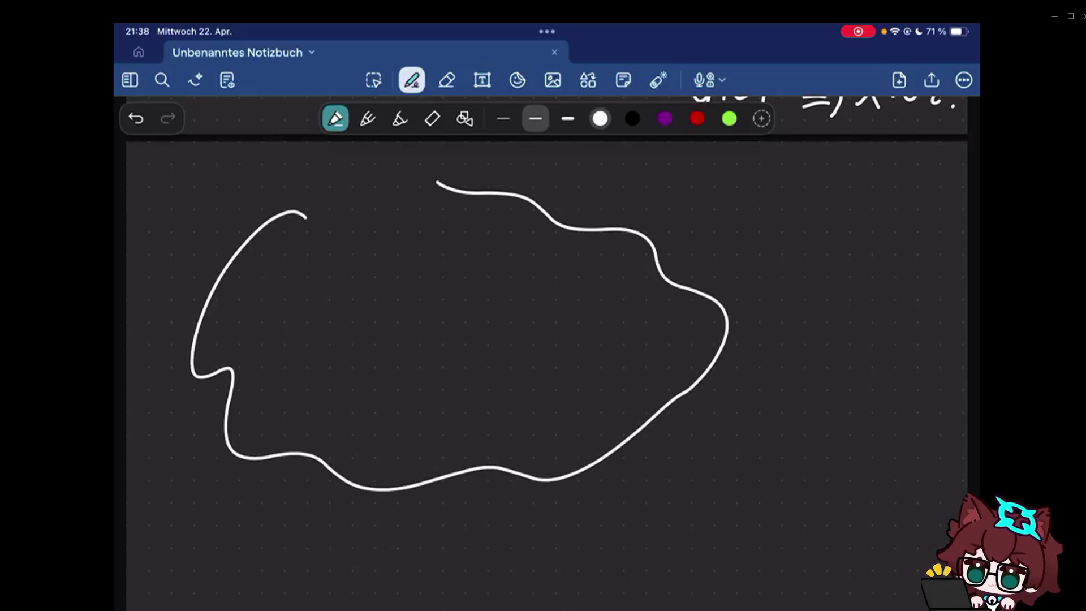
left_click_drag(306, 199, 437, 181)
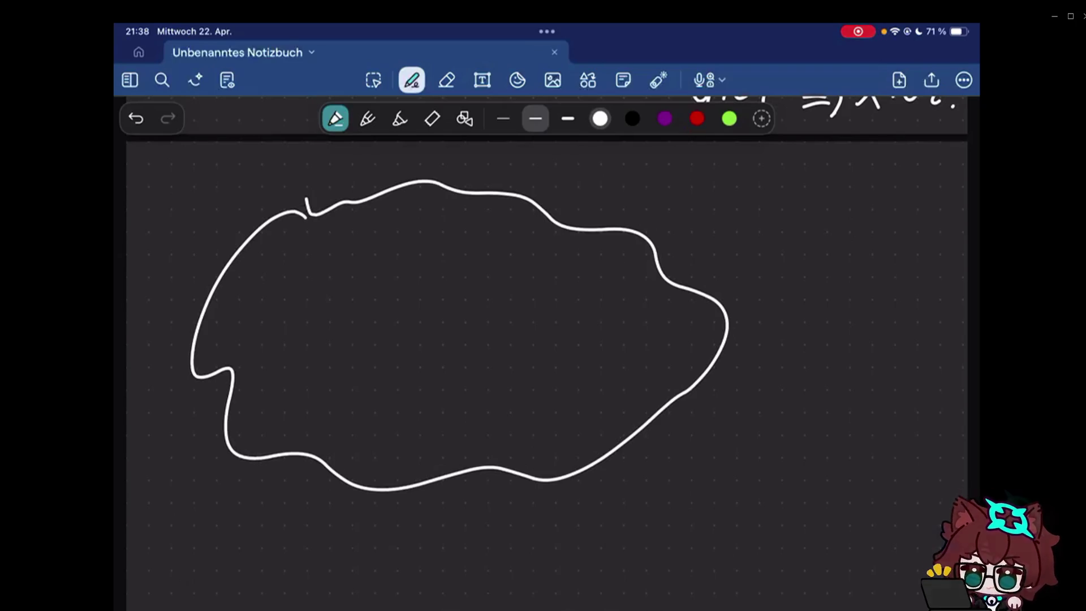
left_click_drag(440, 251, 445, 258)
left_click_drag(493, 326, 501, 330)
left_click_drag(577, 316, 582, 309)
left_click_drag(385, 362, 392, 374)
left_click_drag(567, 377, 576, 386)
left_click_drag(287, 375, 293, 372)
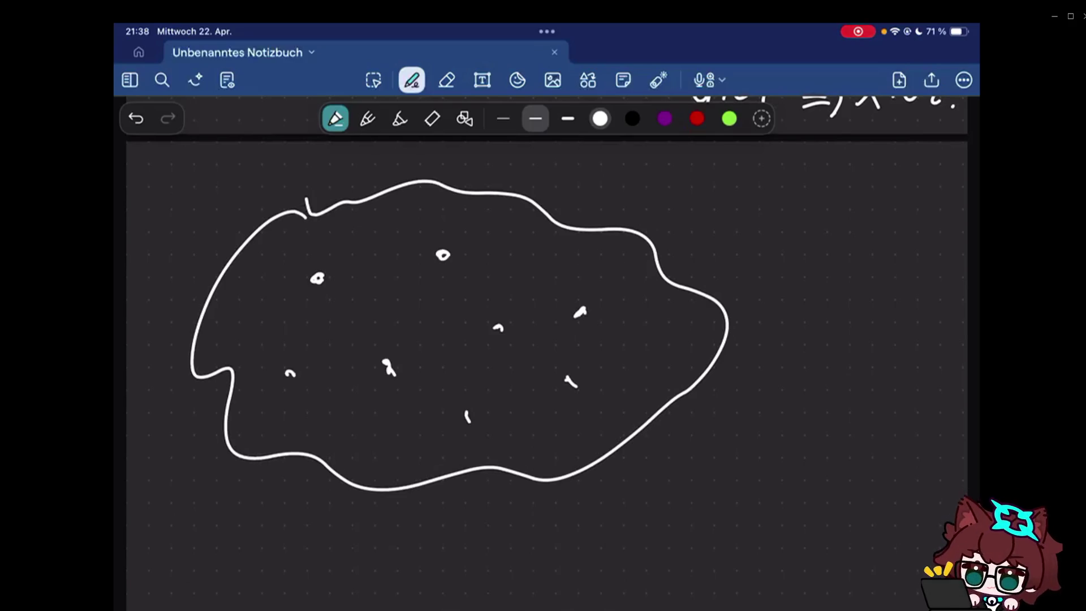
left_click(697, 118)
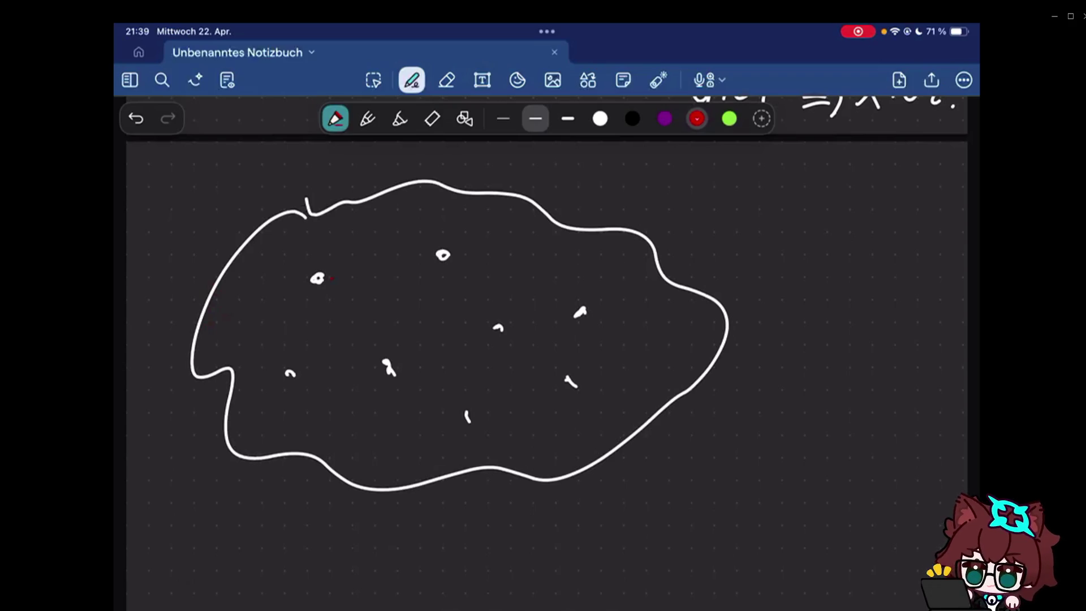
- Join the two upper points with a red line and three right-side points with a purple triangle
left_click(332, 279)
left_click_drag(321, 278, 441, 255)
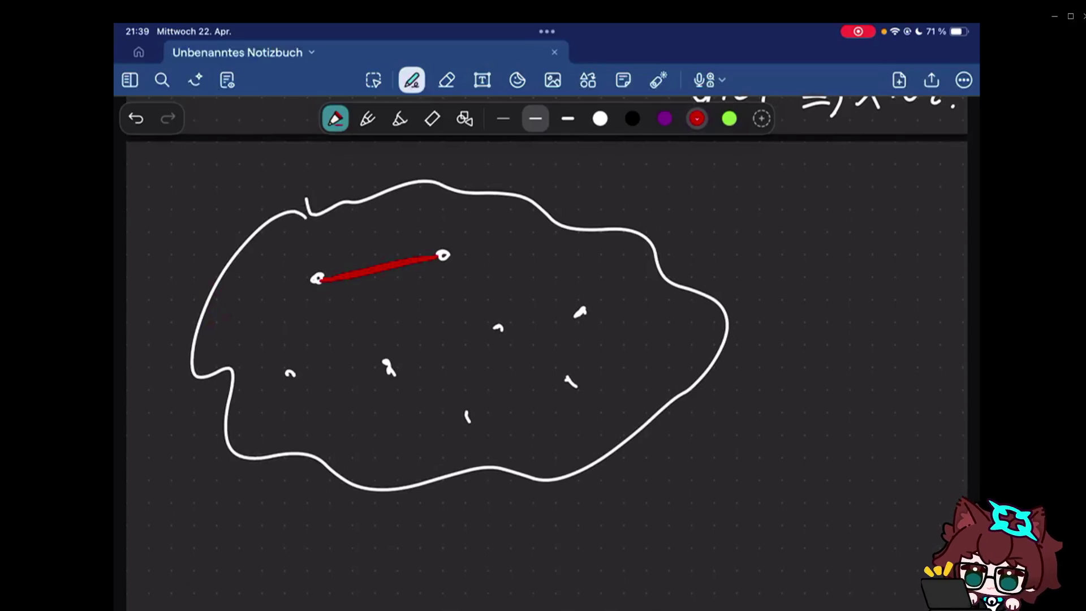
left_click(664, 118)
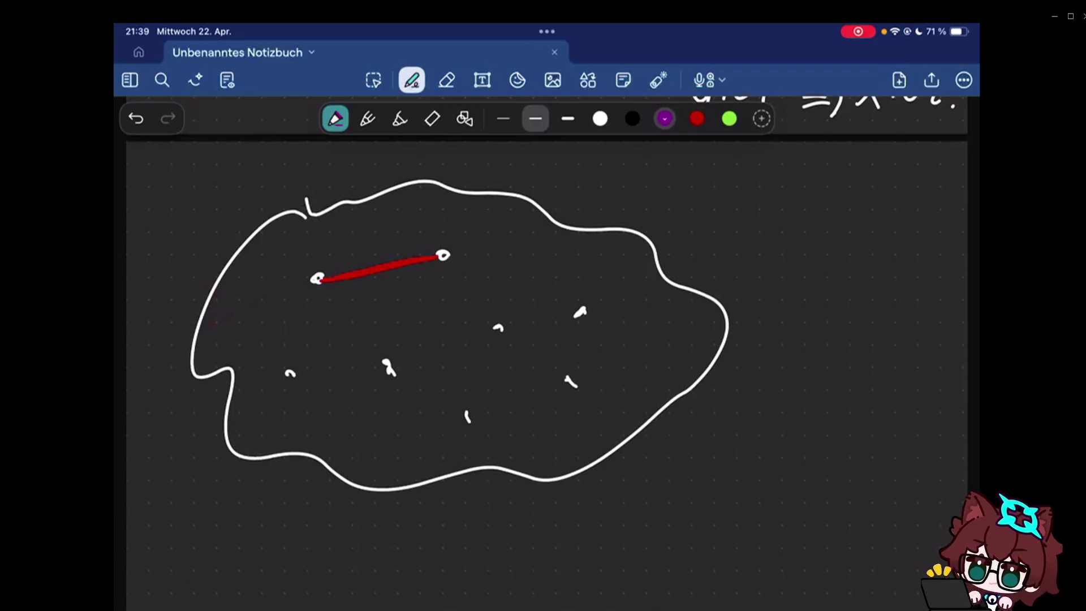
left_click_drag(580, 313, 574, 382)
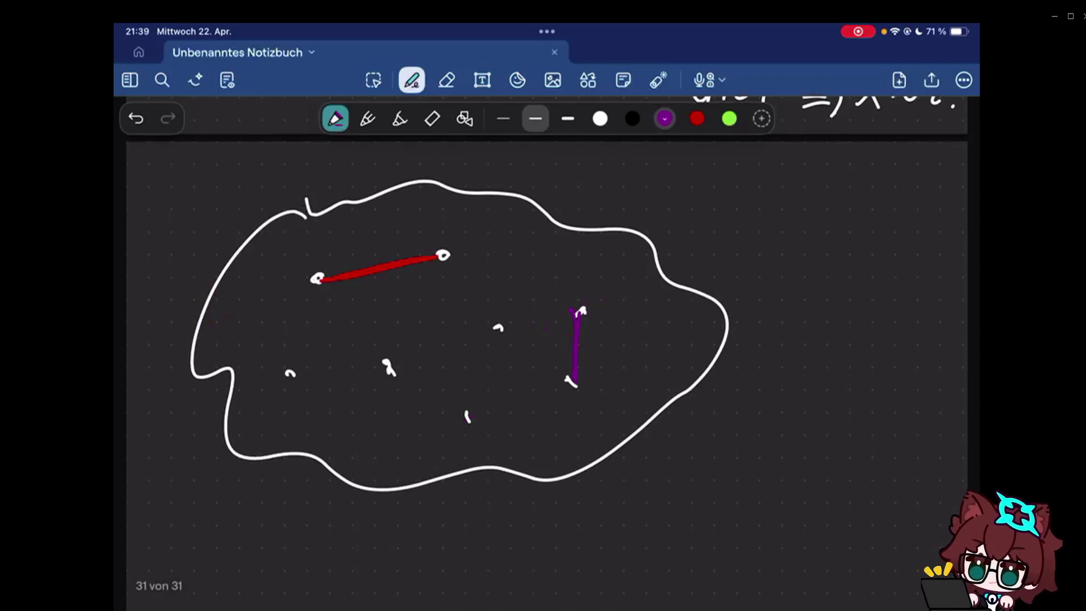
scroll(543, 340, "down", 1)
left_click_drag(575, 378, 467, 416)
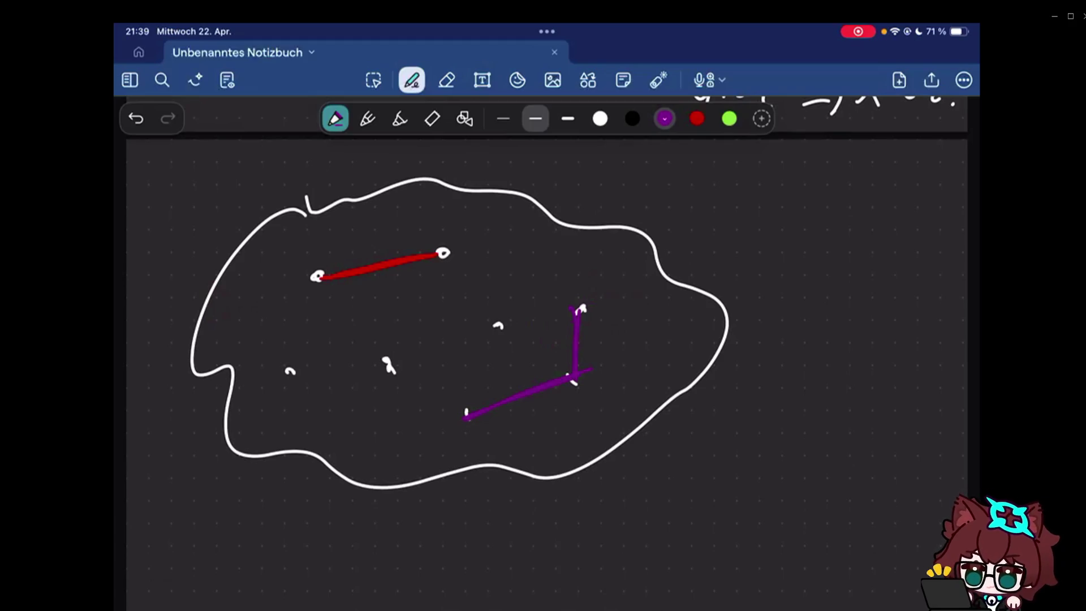
left_click_drag(458, 418, 582, 308)
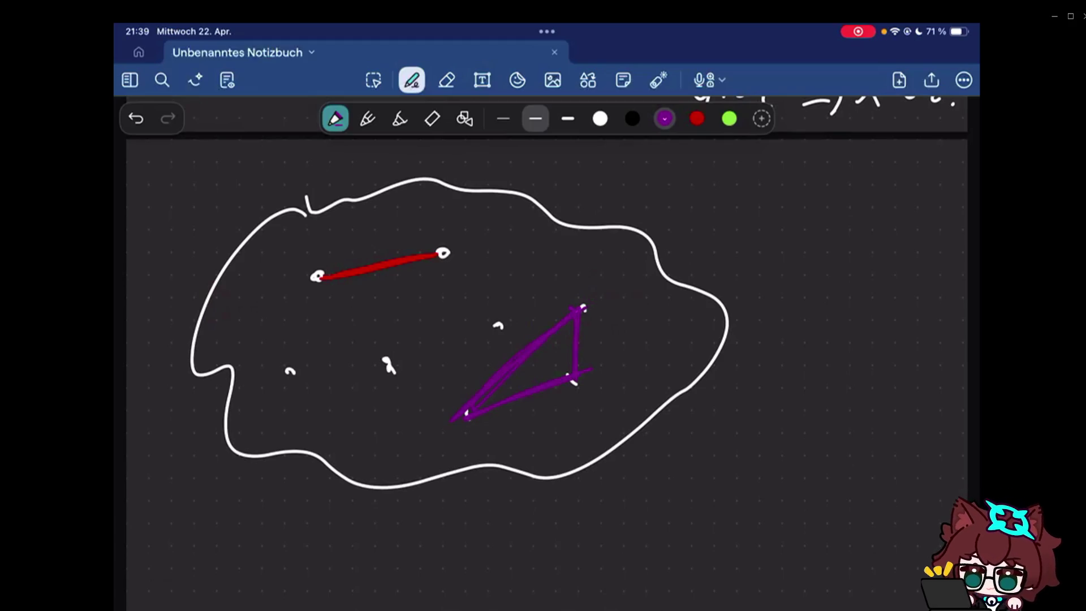
left_click_drag(593, 307, 597, 323)
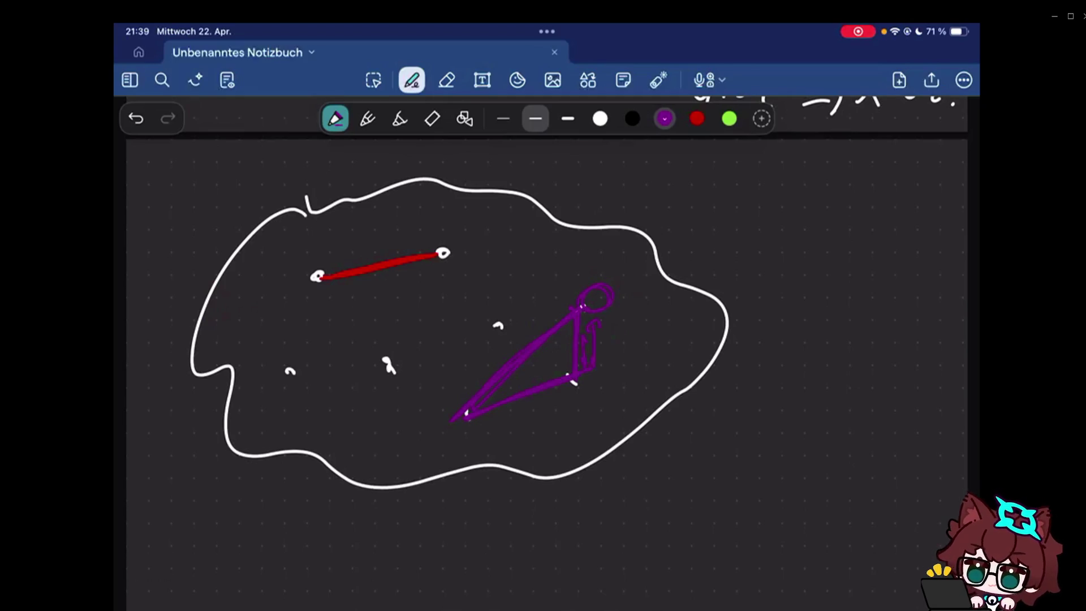
- After undoing a full green line, mark two white points and join them with two green pieces
left_click(696, 118)
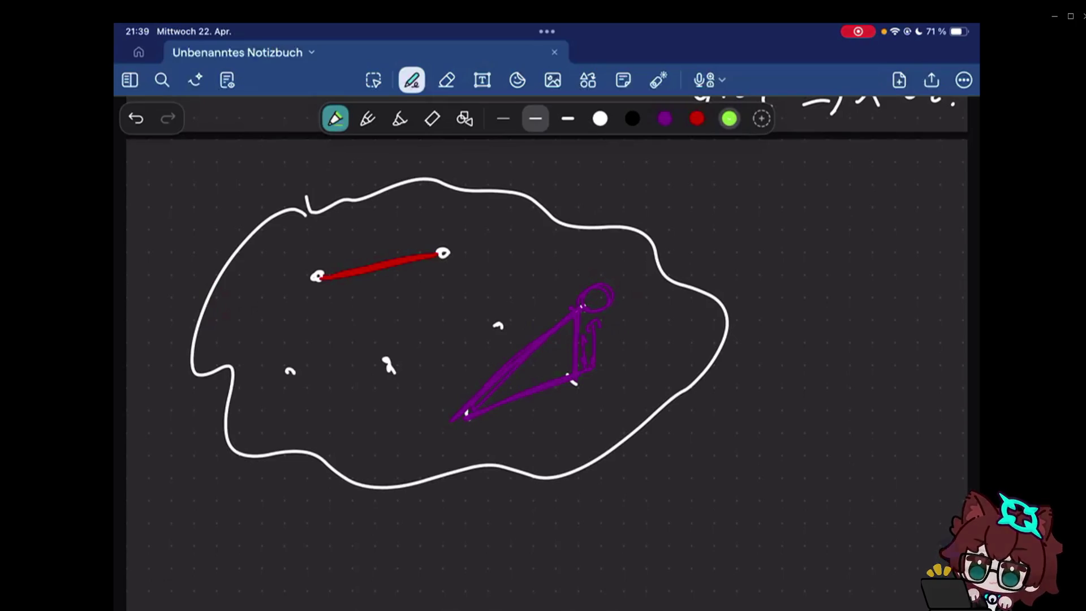
left_click_drag(280, 372, 491, 336)
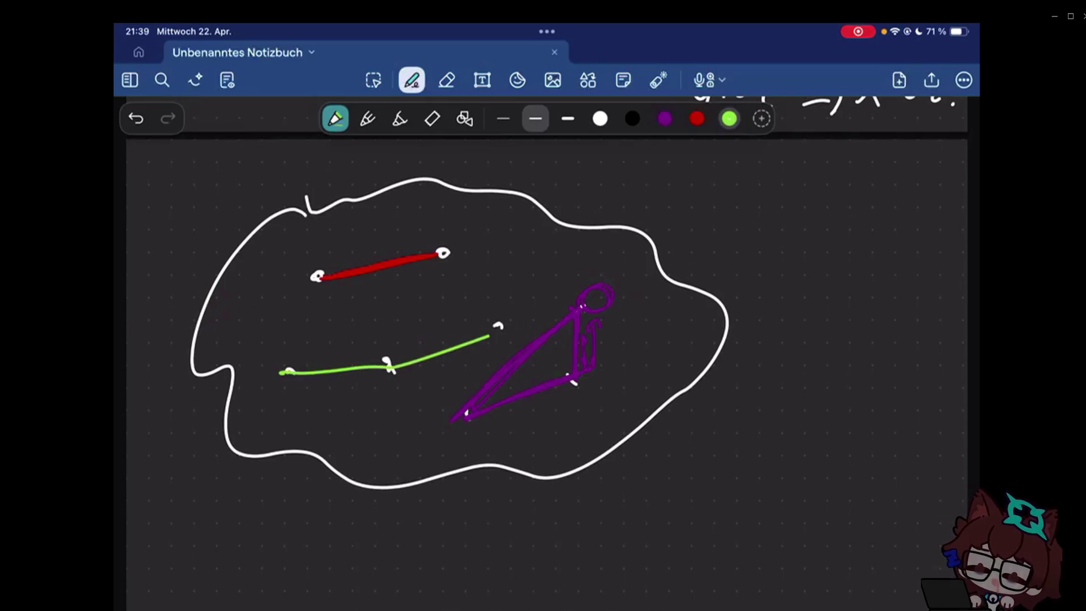
key("ctrl+z")
left_click(600, 118)
left_click(407, 366)
left_click(295, 392)
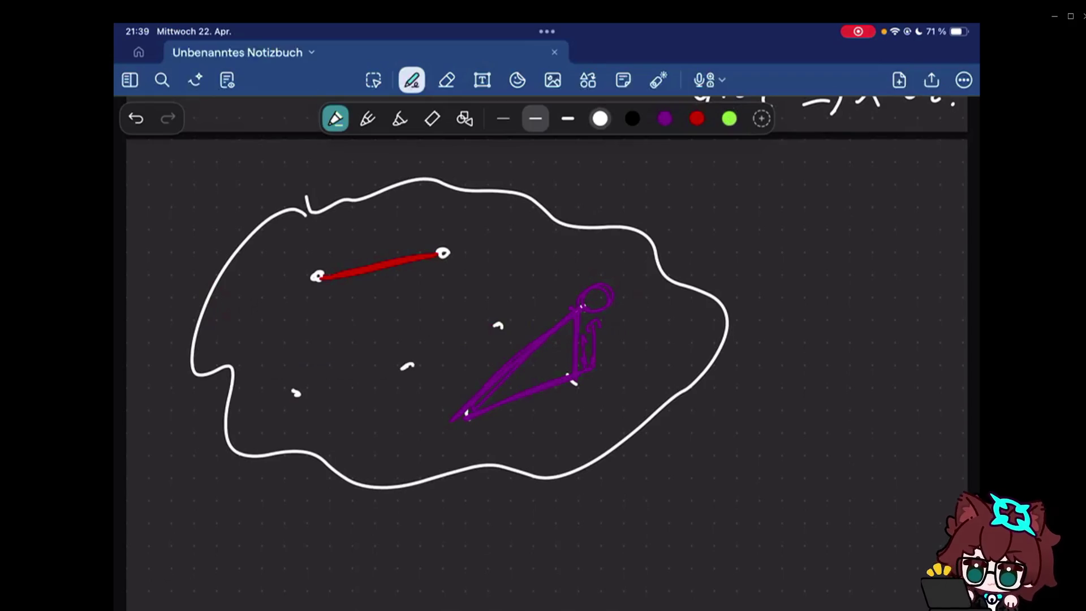
left_click(729, 118)
left_click_drag(422, 356, 486, 333)
left_click_drag(316, 393, 393, 373)
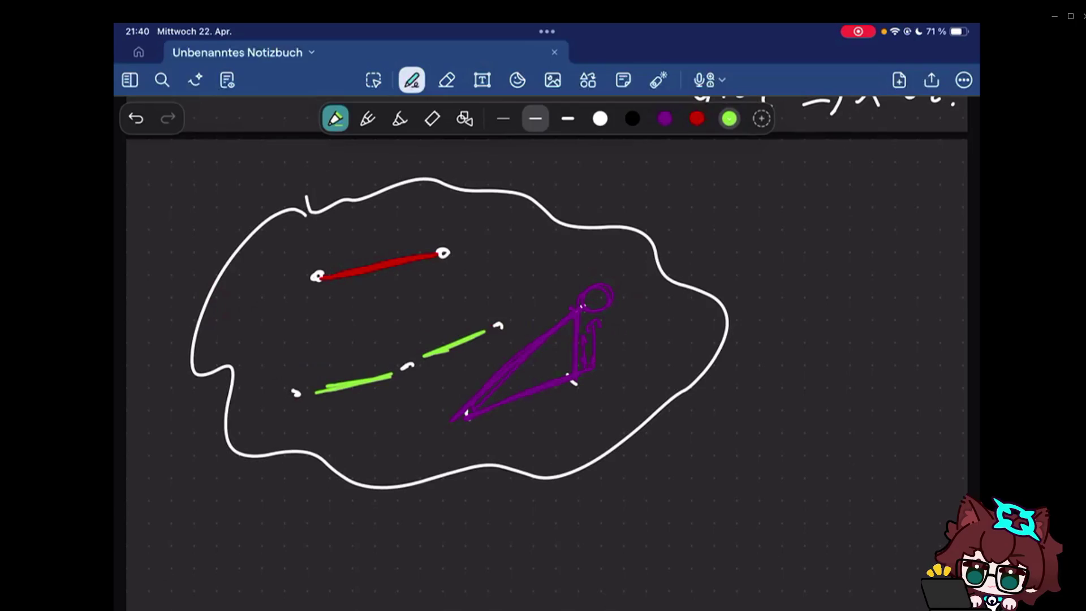
- Circle one point on each of the green, purple and red shapes in black
left_click(633, 119)
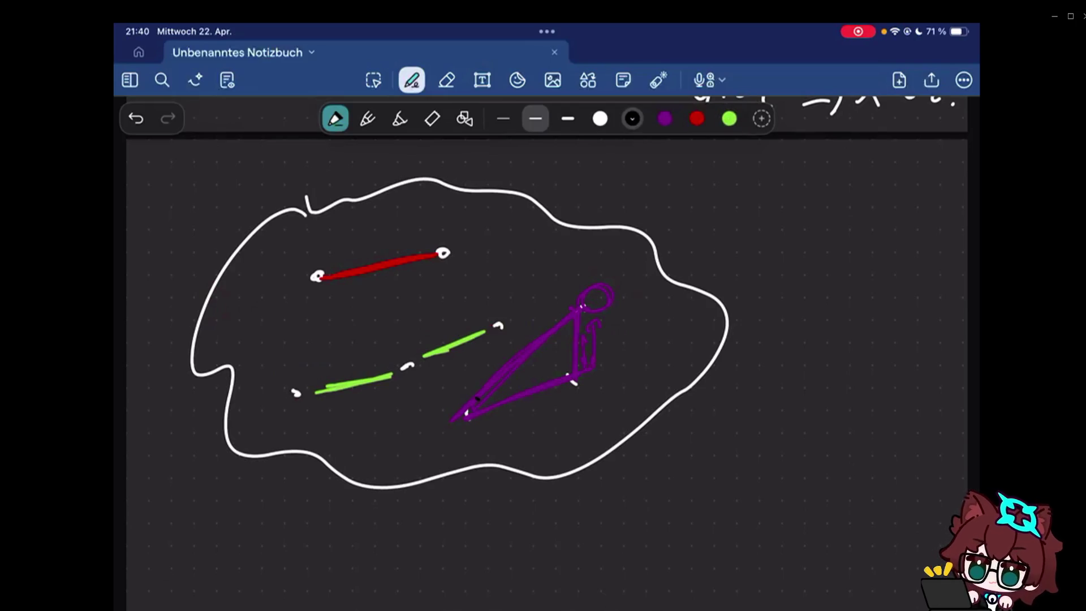
left_click_drag(397, 353, 409, 356)
left_click_drag(468, 398, 480, 401)
mouse_move(426, 263)
left_mouse_down()
mouse_move(447, 242)
mouse_move(428, 261)
left_mouse_up()
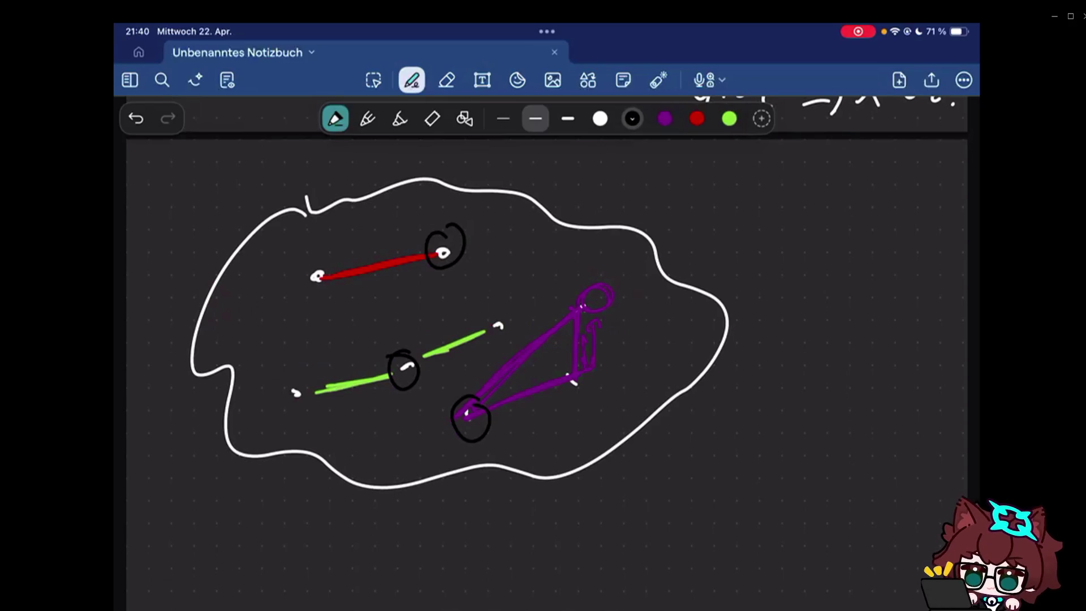
- Write the example 4/6 = 2/3 in white below the sketch
left_click(600, 118)
scroll(546, 351, "up", 1)
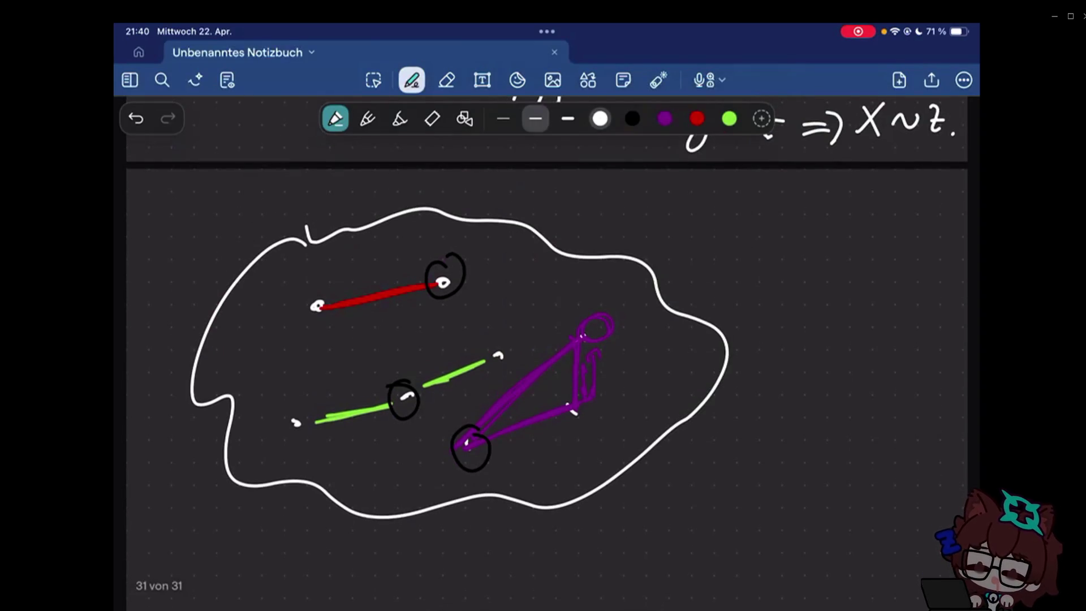
scroll(546, 352, "down", 1)
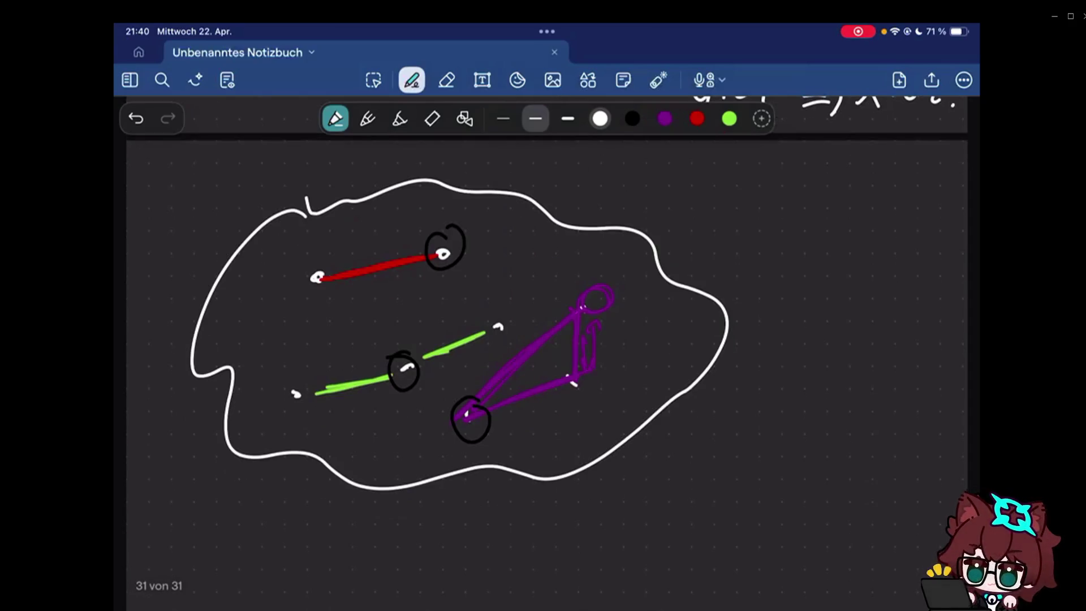
scroll(546, 292, "down", 5)
mouse_move(219, 386)
left_mouse_down()
mouse_move(249, 390)
mouse_move(232, 440)
left_mouse_up()
mouse_move(189, 466)
left_mouse_down()
mouse_move(247, 461)
mouse_move(194, 513)
left_mouse_up()
left_click_drag(281, 461, 301, 458)
left_click_drag(277, 474, 299, 472)
mouse_move(371, 401)
left_mouse_down()
mouse_move(391, 387)
mouse_move(420, 440)
left_mouse_up()
left_click_drag(358, 456, 424, 451)
left_click_drag(367, 486, 366, 529)
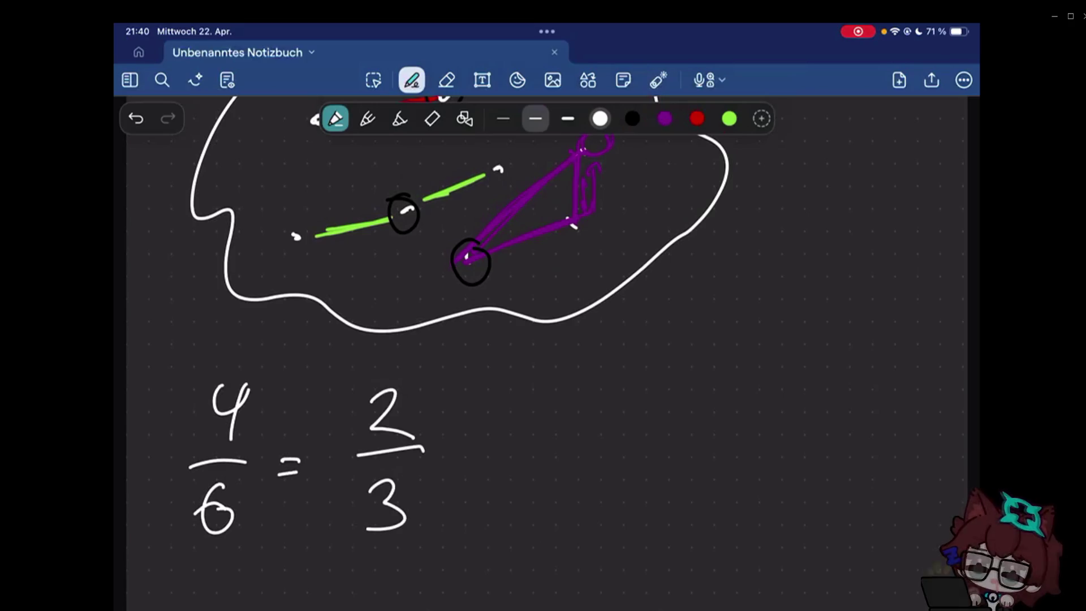
left_click(658, 80)
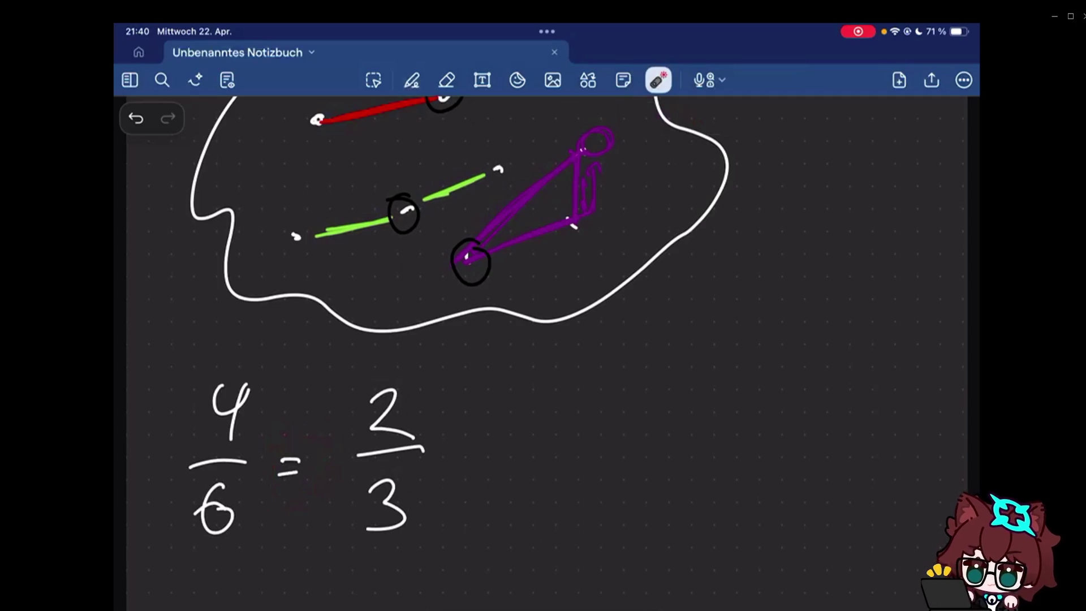
left_click(412, 80)
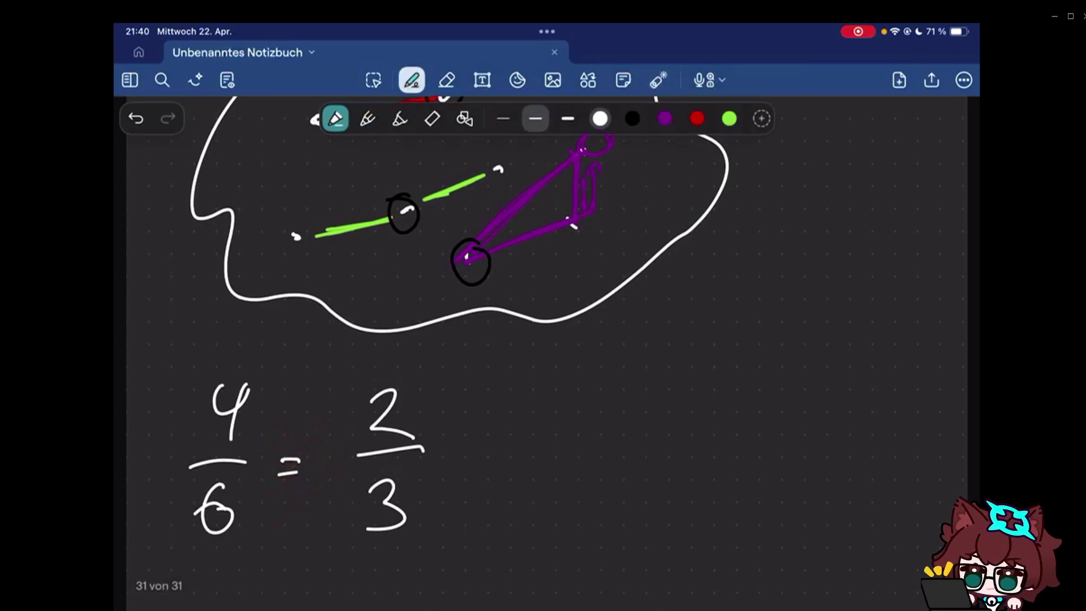
scroll(543, 339, "up", 1)
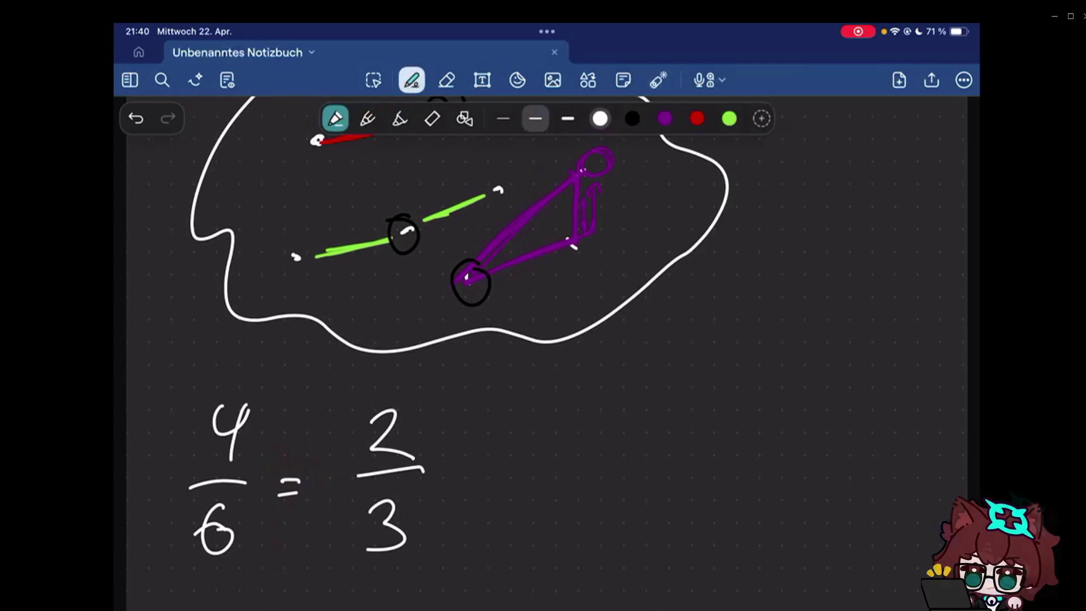
- Undo a stray stroke and erase the 4/6 = 2/3 example with the stroke eraser
left_click_drag(262, 434, 250, 551)
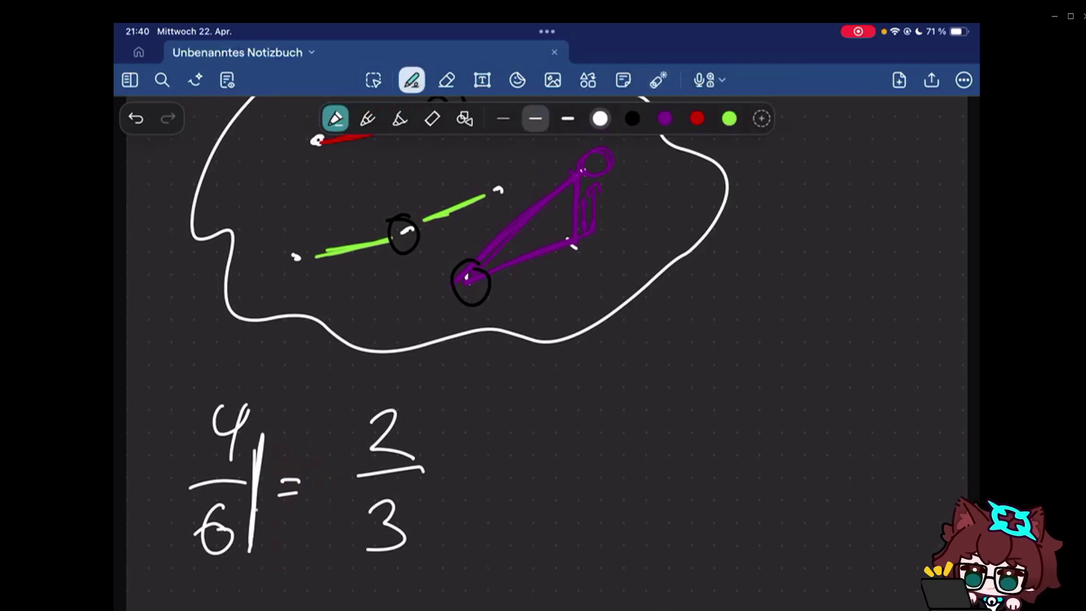
key("ctrl+z")
key("e")
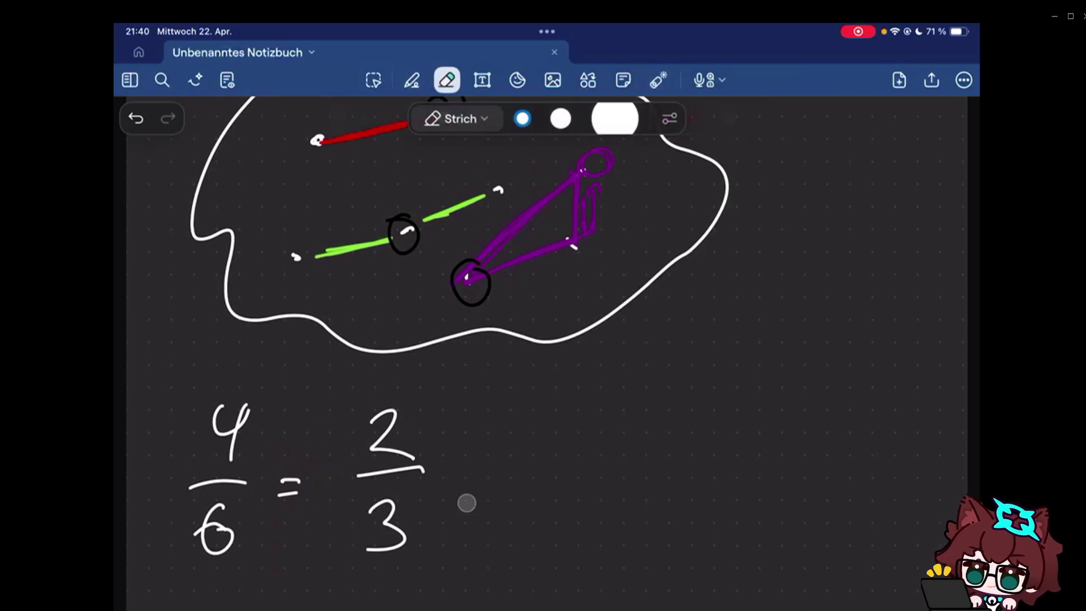
key("p")
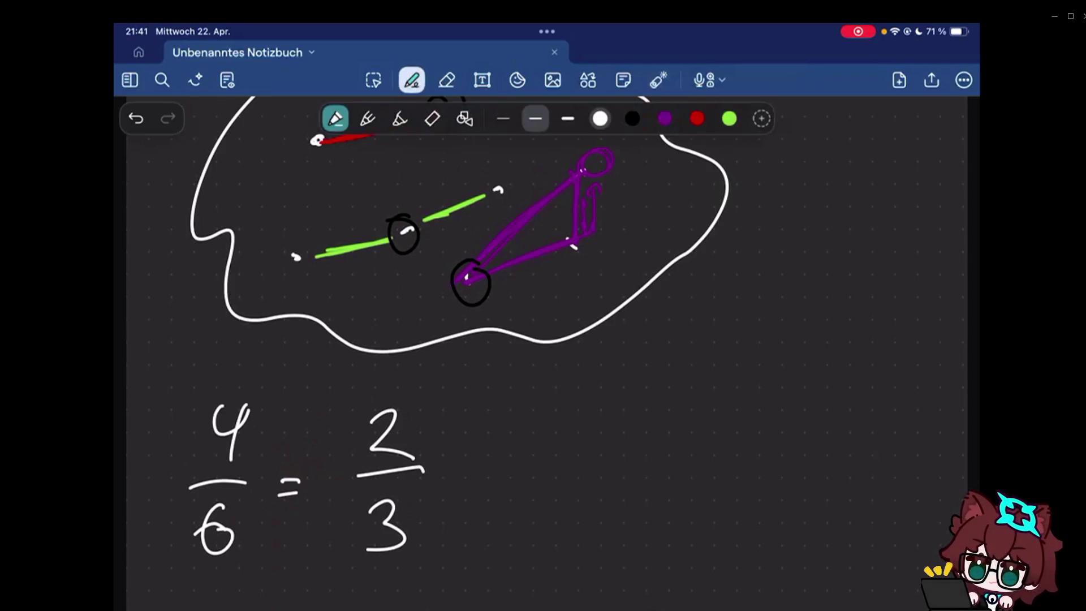
key("e")
mouse_move(395, 429)
left_mouse_down()
mouse_move(326, 534)
mouse_move(225, 425)
left_mouse_up()
key("p")
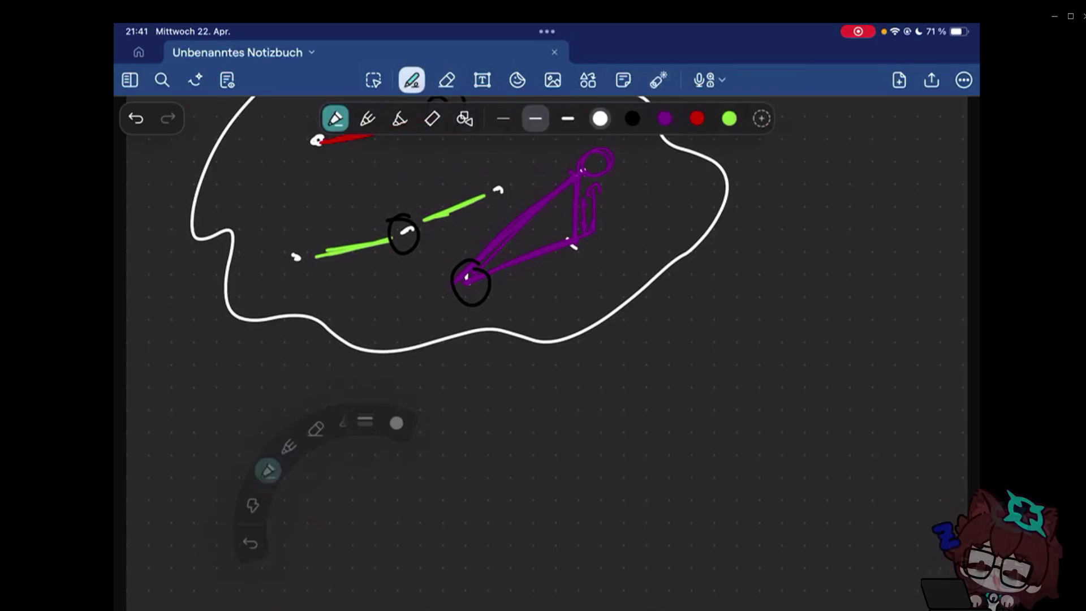
scroll(458, 272, "up", 2)
scroll(544, 340, "up", 1)
scroll(543, 339, "up", 3)
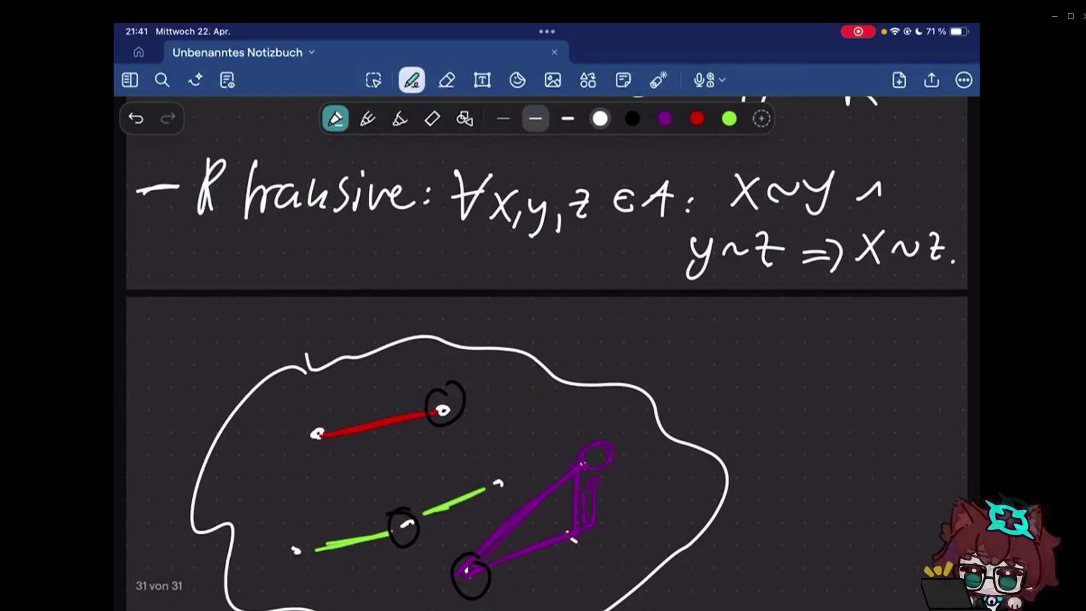
scroll(544, 340, "down", 5)
scroll(458, 221, "down", 2)
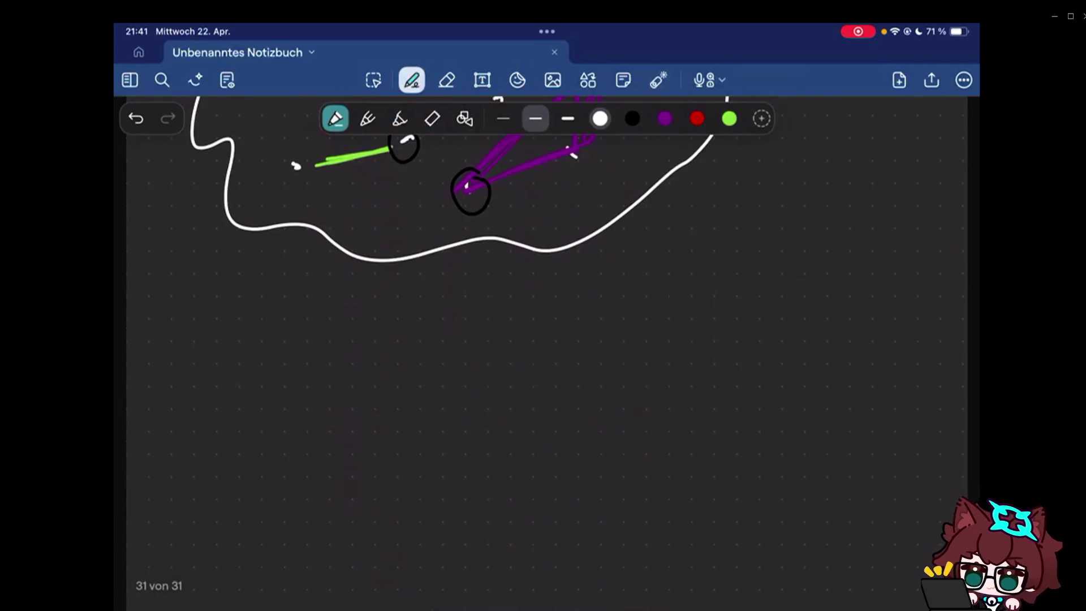
- Handwrite 'A/~ :=' in white below the sketch, undoing a premature opening brace
left_click_drag(150, 363, 200, 366)
key("ctrl+z")
mouse_move(166, 396)
left_mouse_down()
mouse_move(223, 322)
mouse_move(219, 397)
left_mouse_up()
left_click_drag(175, 373, 222, 367)
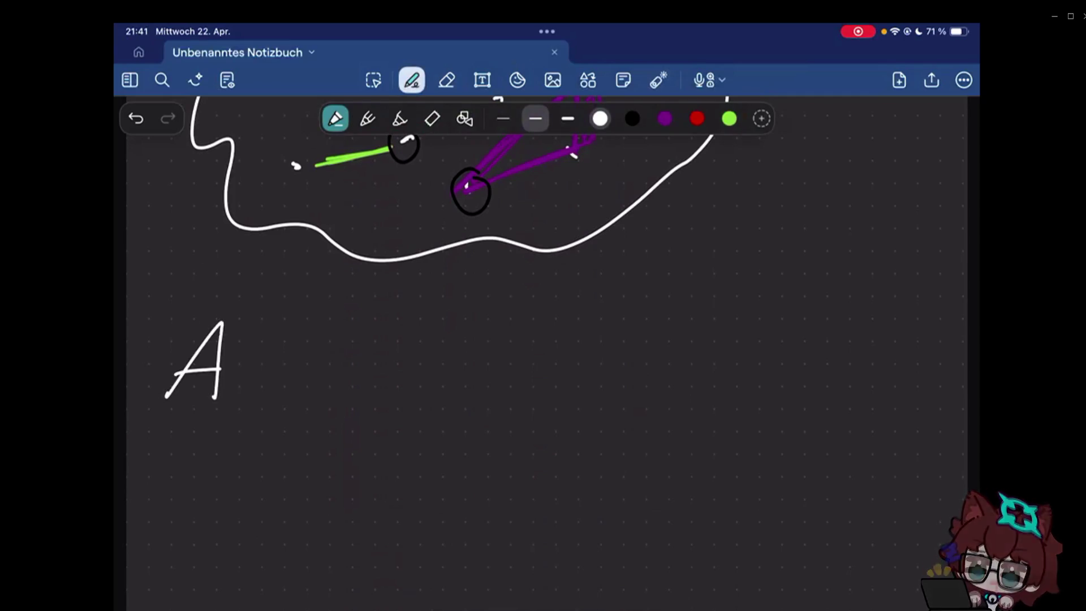
left_click_drag(302, 322, 181, 502)
mouse_move(253, 458)
left_mouse_down()
mouse_move(289, 447)
mouse_move(316, 456)
left_mouse_up()
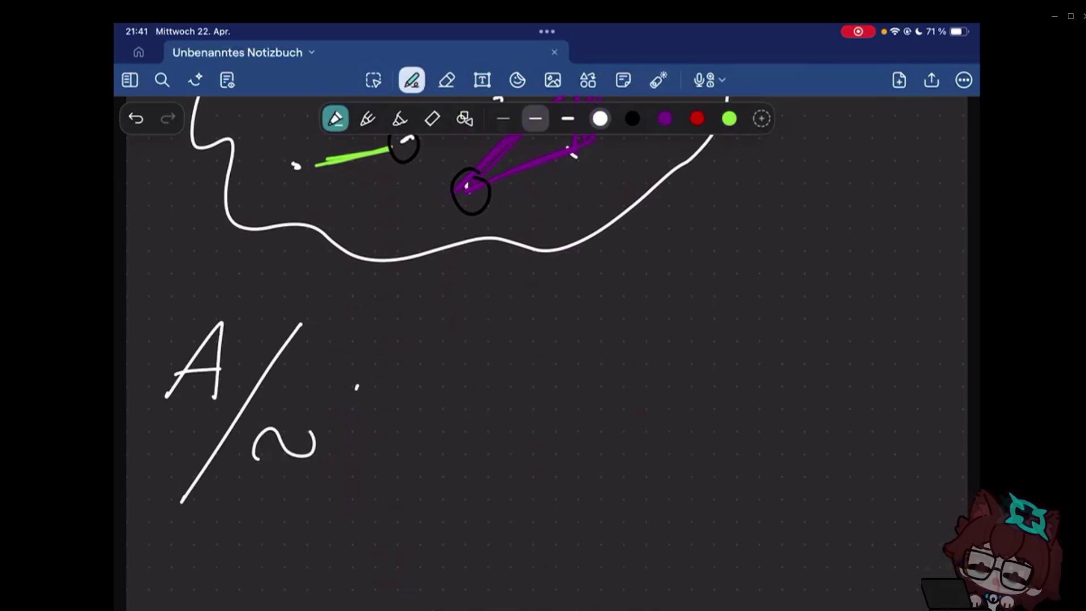
left_click_drag(379, 383, 411, 382)
left_click_drag(380, 391, 414, 391)
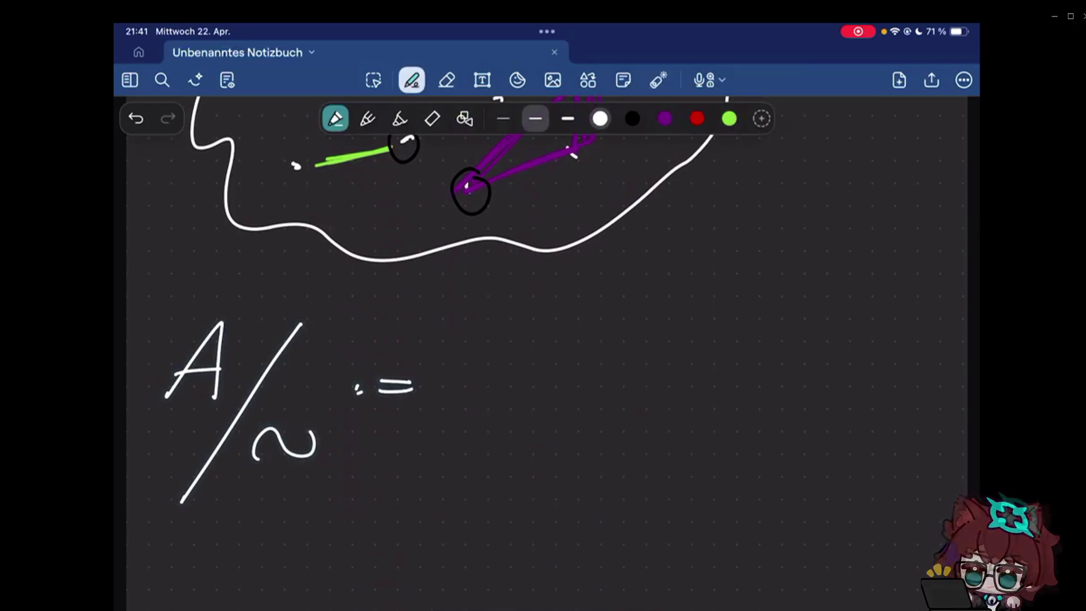
left_click_drag(503, 330, 514, 414)
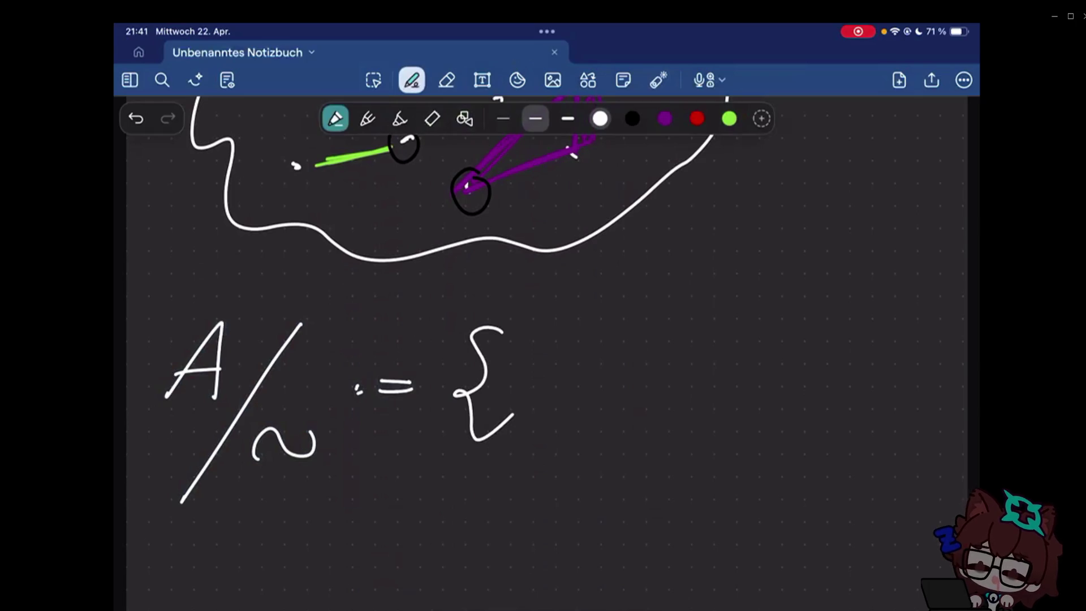
key("ctrl+z")
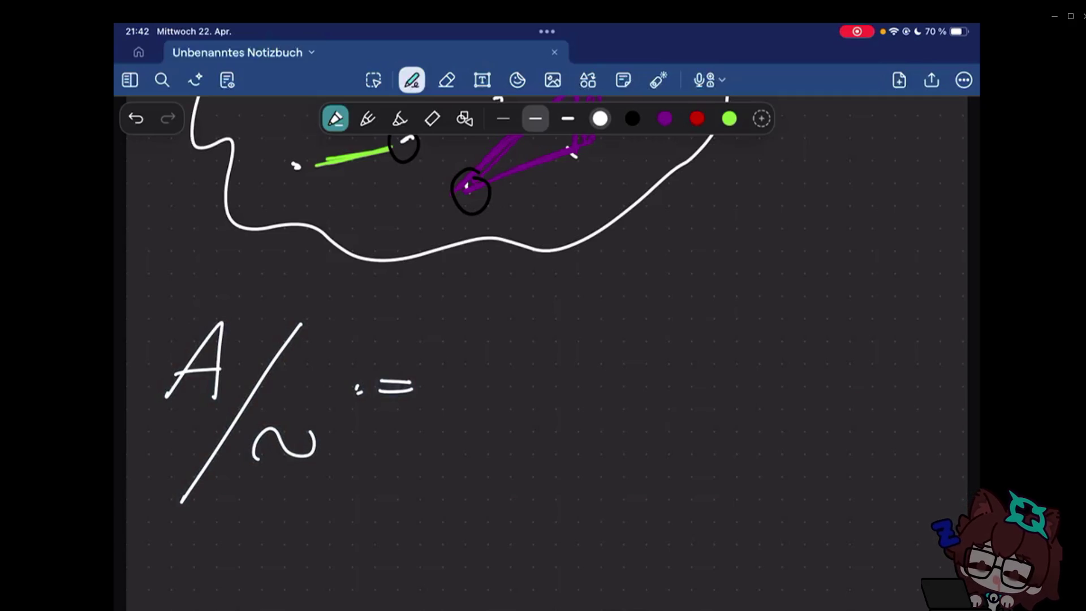
- Complete the quotient definition as A/~ := {[a]~ / a∈A}
left_click_drag(484, 343, 455, 480)
left_click_drag(537, 355, 540, 455)
left_click_drag(572, 399, 576, 428)
mouse_move(594, 358)
left_mouse_down()
mouse_move(625, 438)
mouse_move(591, 443)
left_mouse_up()
left_click_drag(688, 321, 658, 485)
left_click_drag(746, 382, 743, 437)
mouse_move(804, 387)
left_mouse_down()
mouse_move(802, 425)
mouse_move(872, 429)
mouse_move(878, 397)
left_mouse_up()
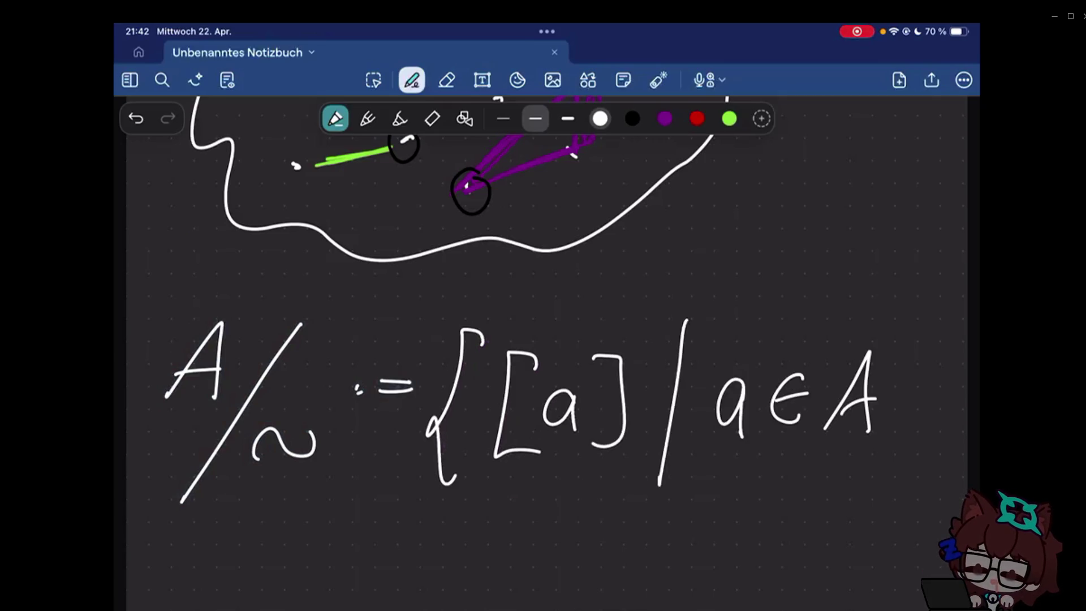
scroll(543, 339, "down", 2)
left_click_drag(624, 342, 647, 327)
left_click_drag(901, 312, 886, 456)
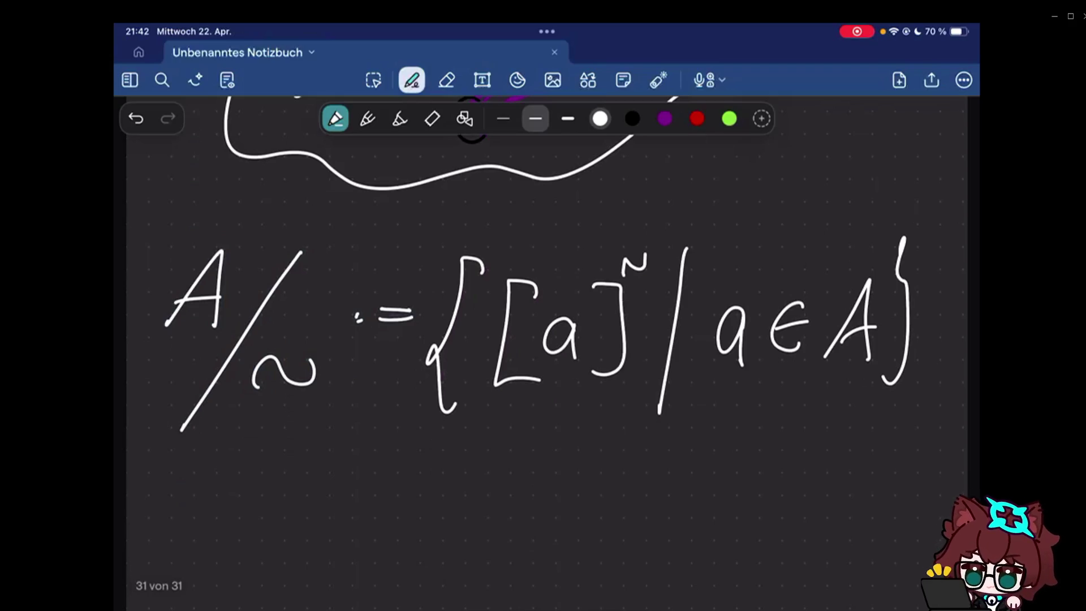
scroll(537, 264, "down", 1)
scroll(543, 339, "down", 1)
left_click_drag(231, 435, 197, 541)
left_click_drag(266, 488, 270, 526)
- Start the next line with '[a]~ = {' for the class definition
left_click_drag(291, 444, 292, 543)
mouse_move(326, 434)
left_mouse_down()
mouse_move(333, 413)
mouse_move(360, 414)
left_mouse_up()
left_click(370, 482)
left_click_drag(369, 496, 409, 475)
left_click_drag(370, 486, 411, 486)
left_click_drag(472, 451, 455, 533)
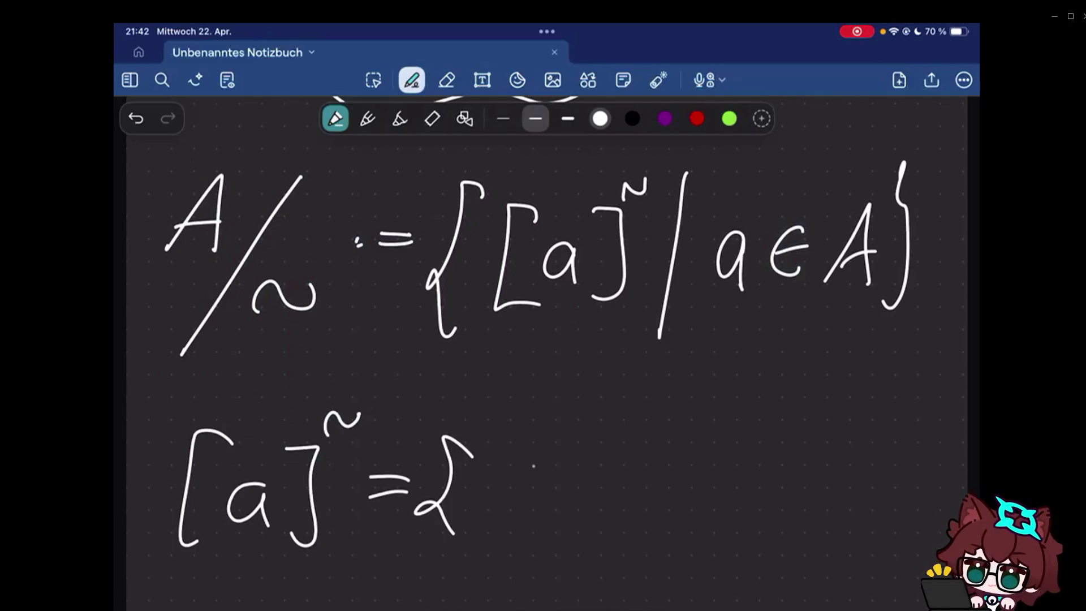
mouse_move(480, 450)
left_mouse_down()
mouse_move(477, 519)
mouse_move(501, 492)
left_mouse_up()
- Finish the class definition as [a]~ = {b∈A / a~b}
left_click_drag(546, 484, 546, 513)
left_click_drag(570, 519, 609, 518)
left_click_drag(663, 440, 641, 541)
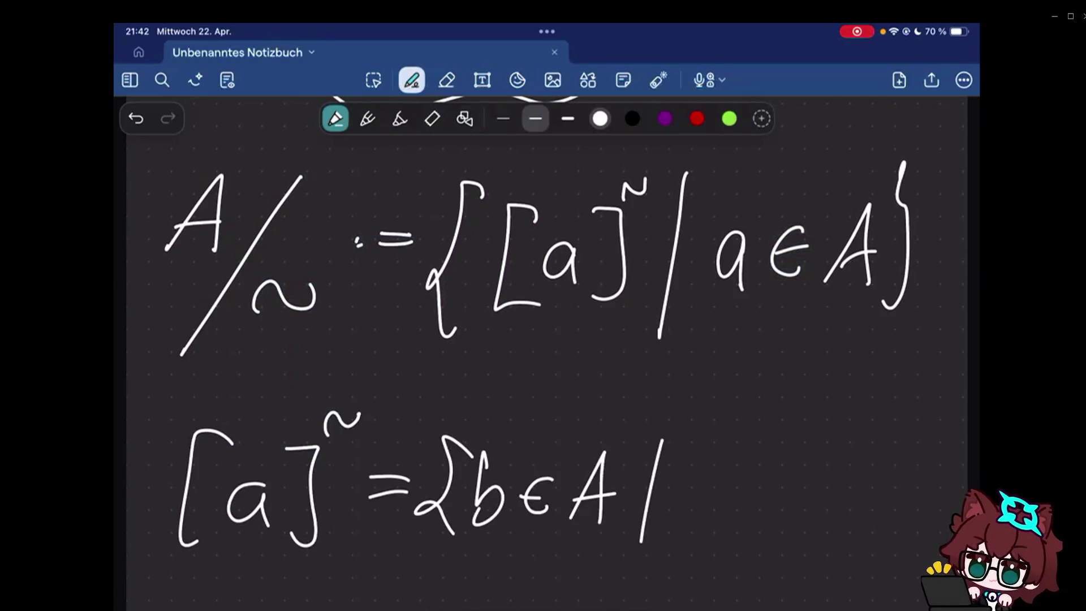
left_click_drag(732, 475, 735, 515)
left_click_drag(752, 501, 801, 479)
left_click_drag(822, 465, 819, 511)
left_click_drag(869, 448, 866, 534)
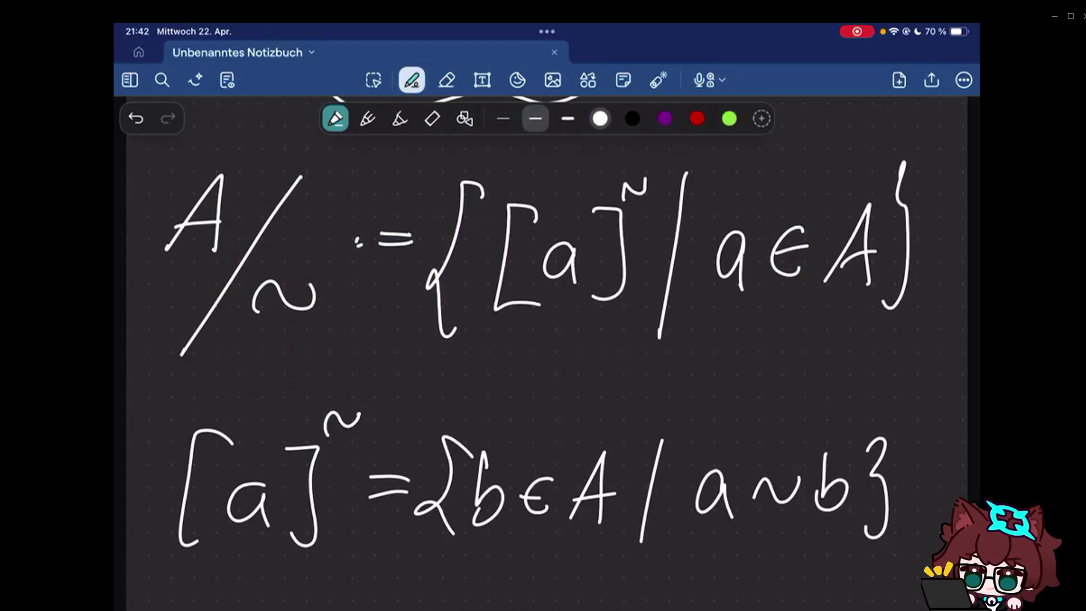
scroll(543, 340, "up", 5)
- Loop the red line in white and label it = [a]
left_click_drag(317, 175, 293, 191)
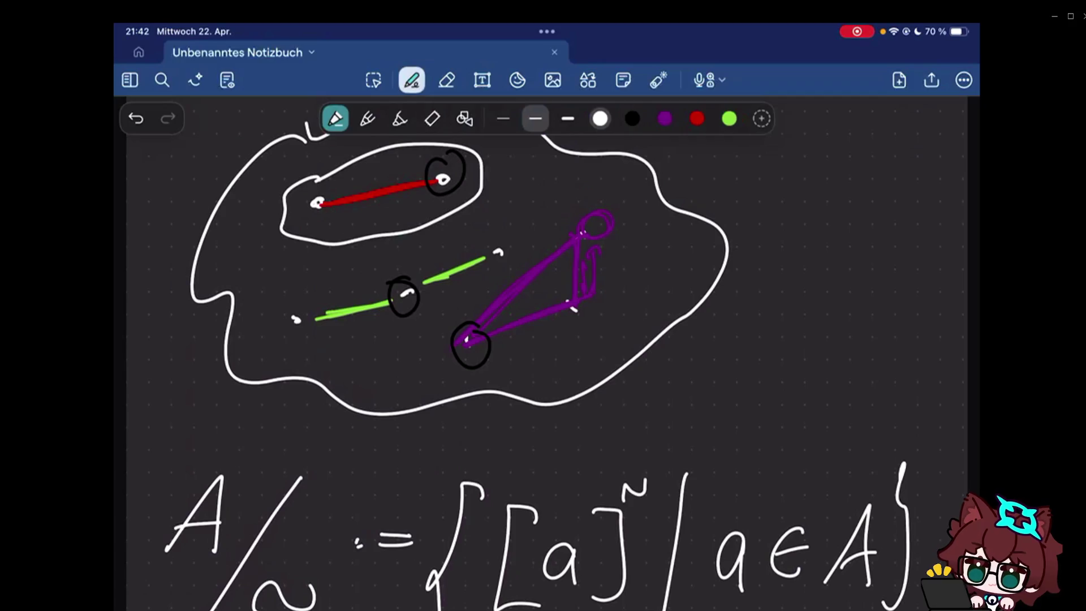
left_click_drag(494, 174, 506, 171)
left_click_drag(494, 182, 507, 180)
mouse_move(527, 163)
left_mouse_down()
mouse_move(528, 199)
mouse_move(550, 192)
mouse_move(552, 202)
left_mouse_up()
- Loop the green line in white, label it [b], and end the class formula with a period
mouse_move(285, 297)
left_mouse_down()
mouse_move(517, 252)
mouse_move(273, 286)
left_mouse_up()
mouse_move(223, 248)
left_mouse_down()
mouse_move(228, 279)
mouse_move(211, 274)
mouse_move(215, 289)
left_mouse_up()
left_click_drag(237, 248, 237, 290)
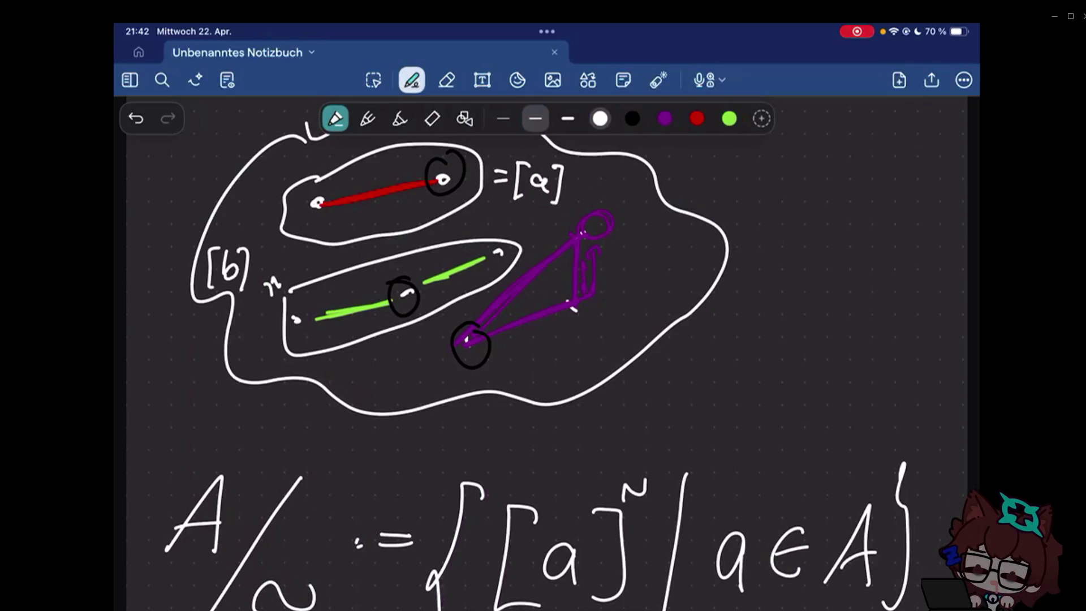
scroll(543, 339, "down", 5)
scroll(543, 339, "down", 2)
left_click(910, 433)
scroll(543, 340, "up", 1)
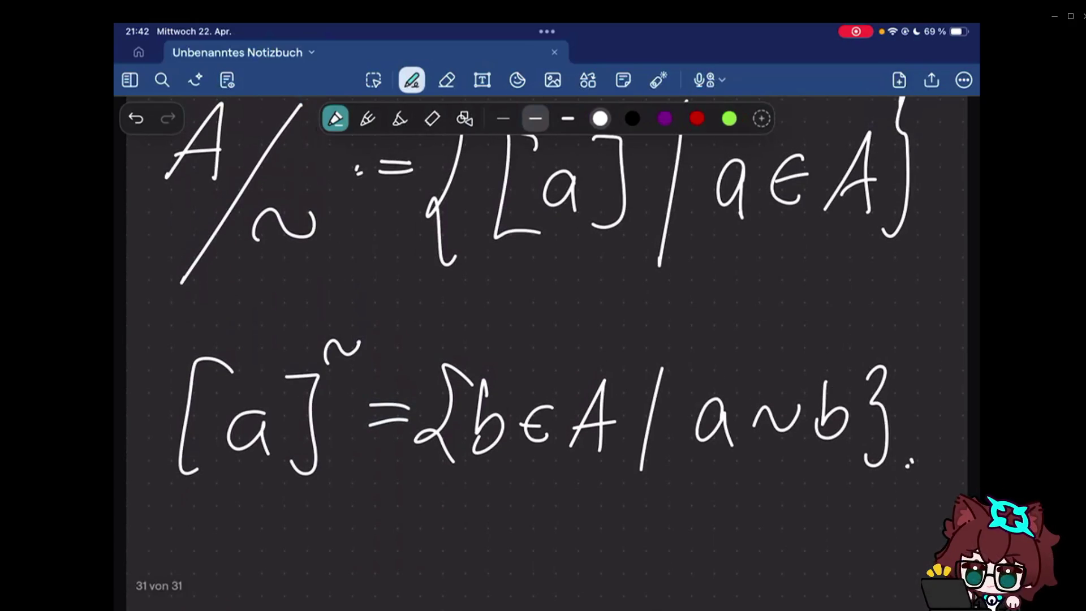
scroll(544, 339, "up", 1)
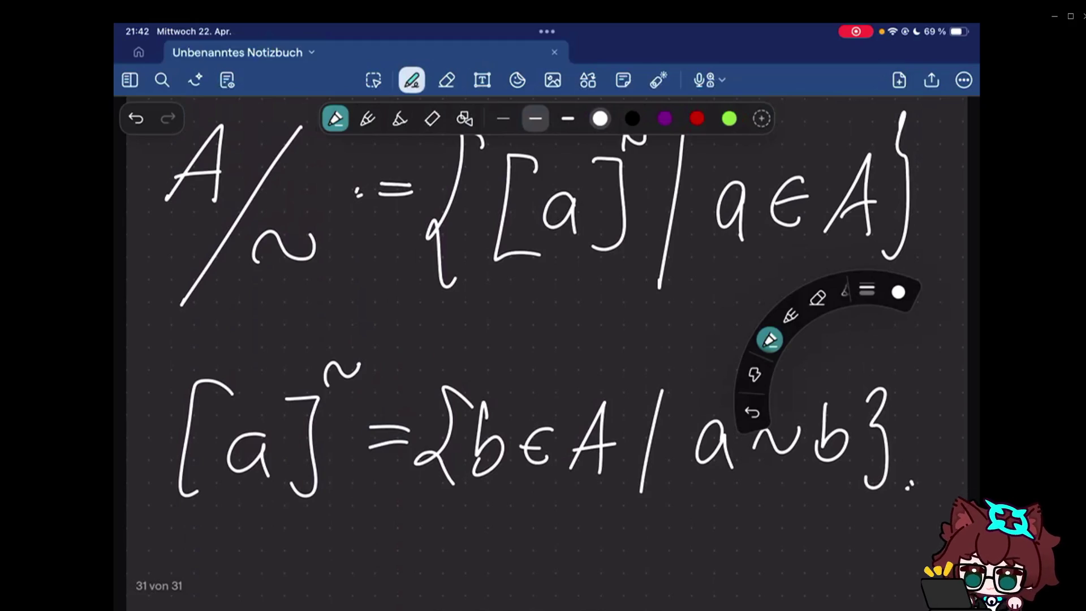
scroll(543, 340, "up", 3)
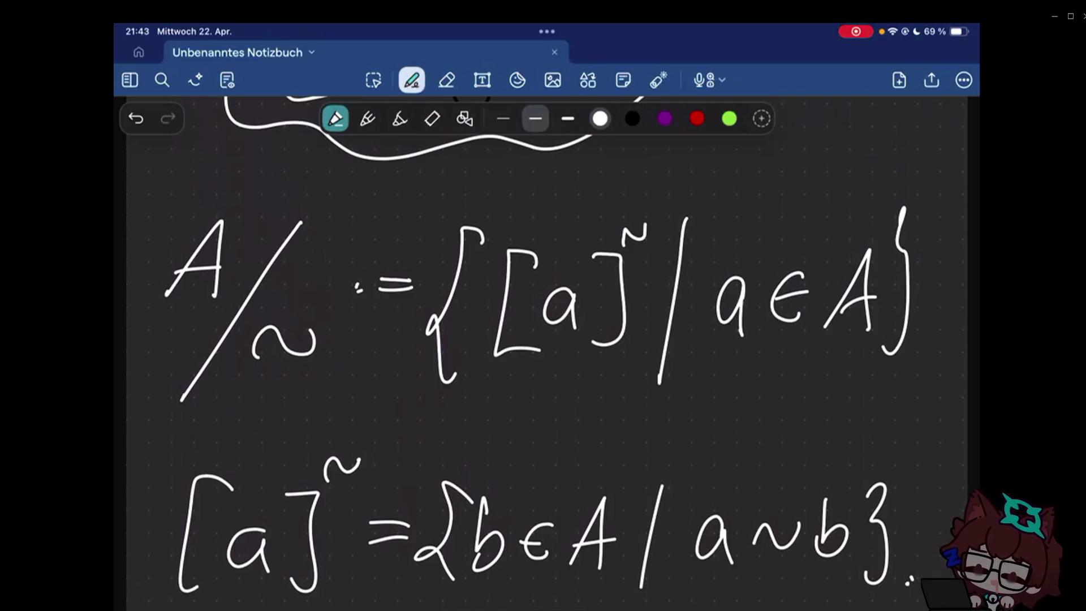
scroll(543, 353, "down", 1)
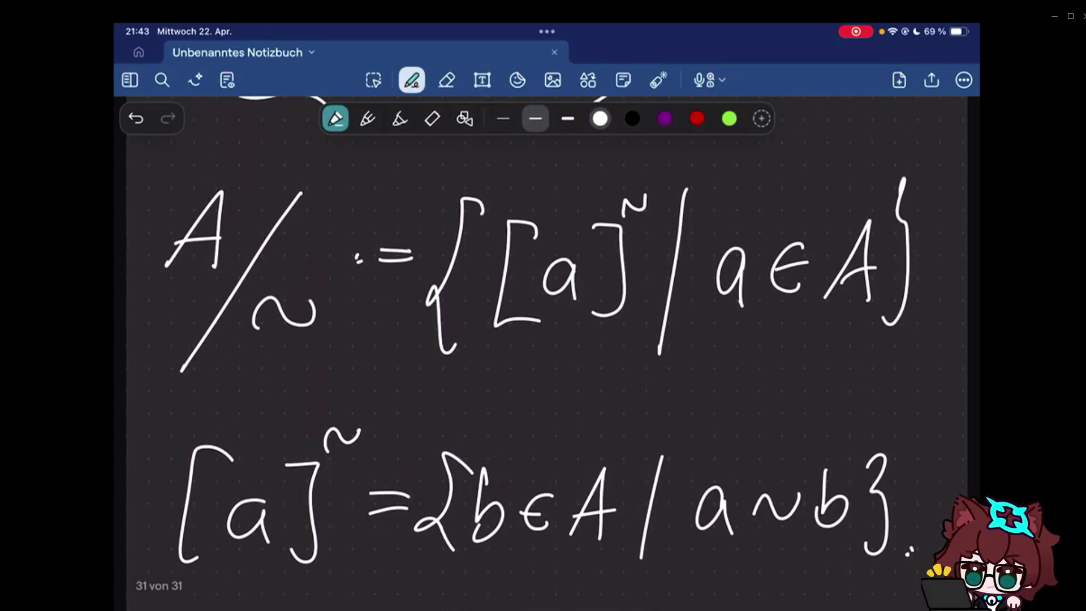
left_click_drag(481, 358, 635, 355)
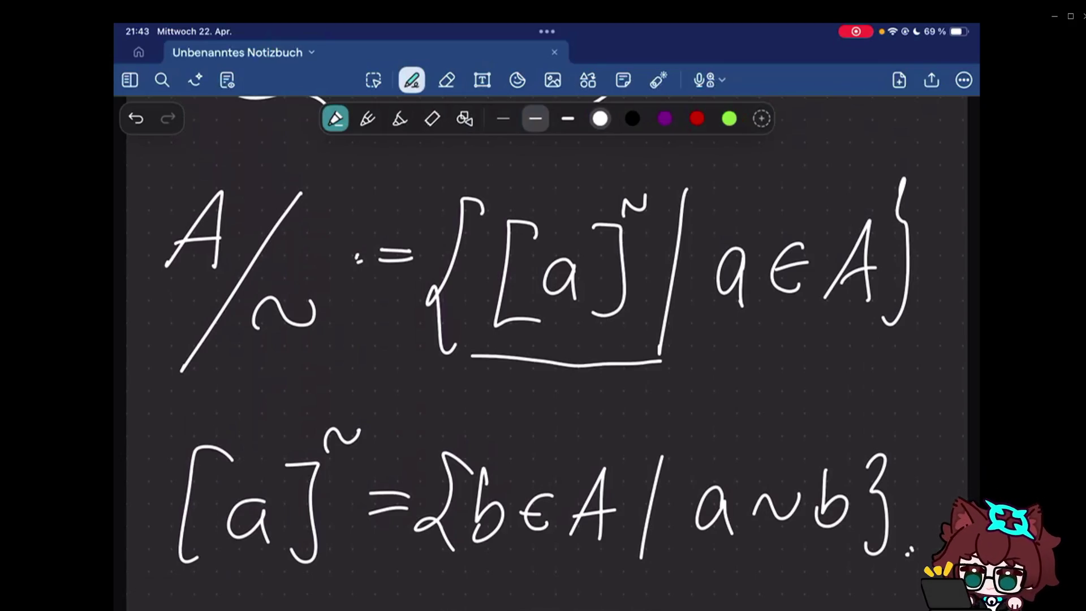
key("ctrl+z")
mouse_move(540, 380)
left_mouse_down()
mouse_move(578, 381)
mouse_move(577, 366)
left_mouse_up()
key("ctrl+z")
left_click_drag(544, 433, 580, 410)
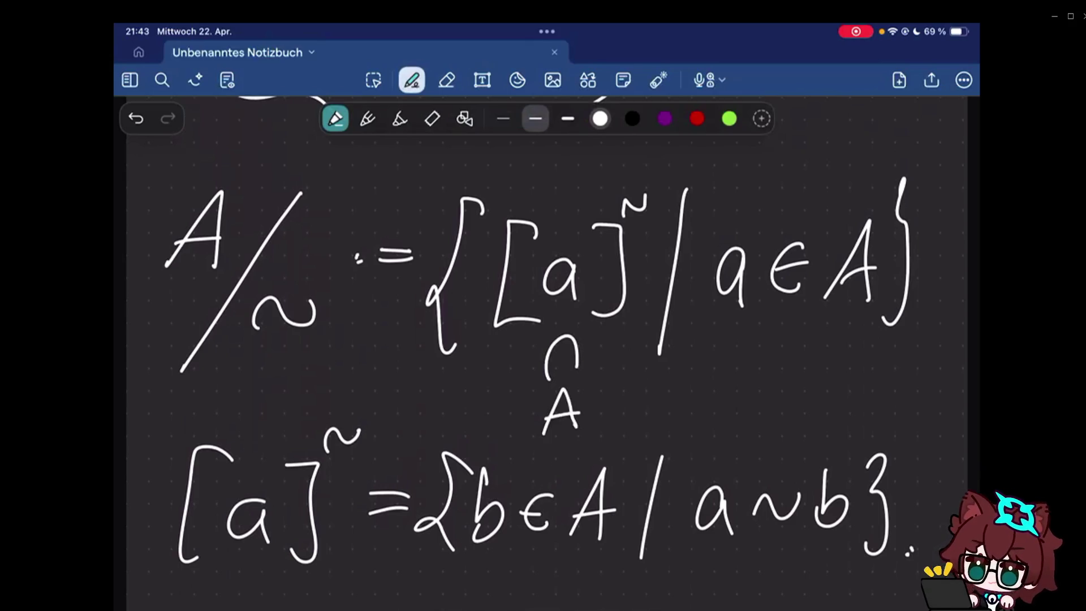
scroll(525, 342, "down", 2)
left_click_drag(562, 322, 546, 361)
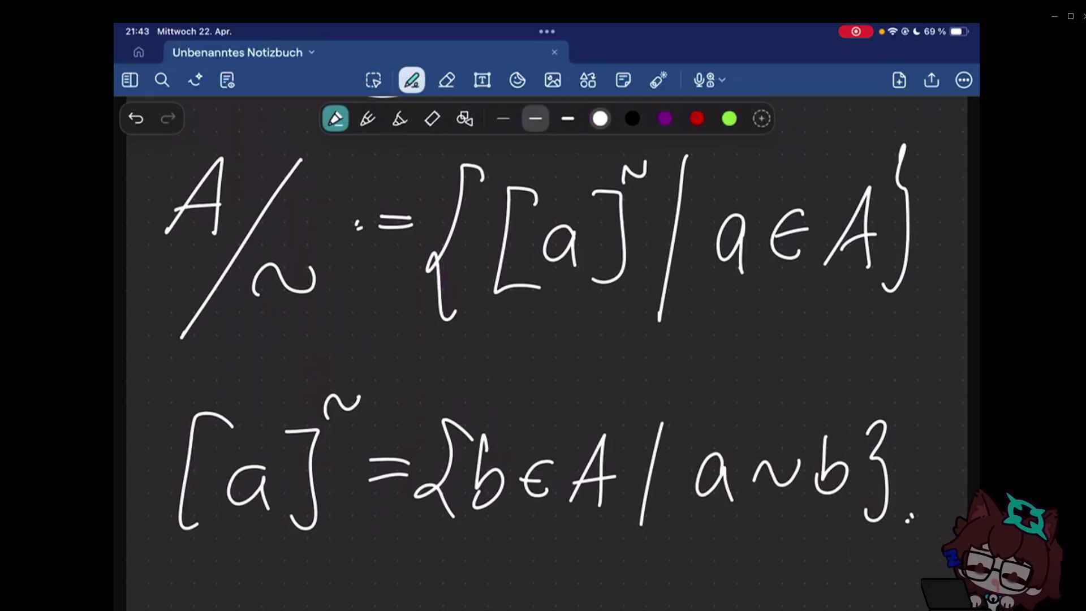
scroll(547, 354, "up", 10)
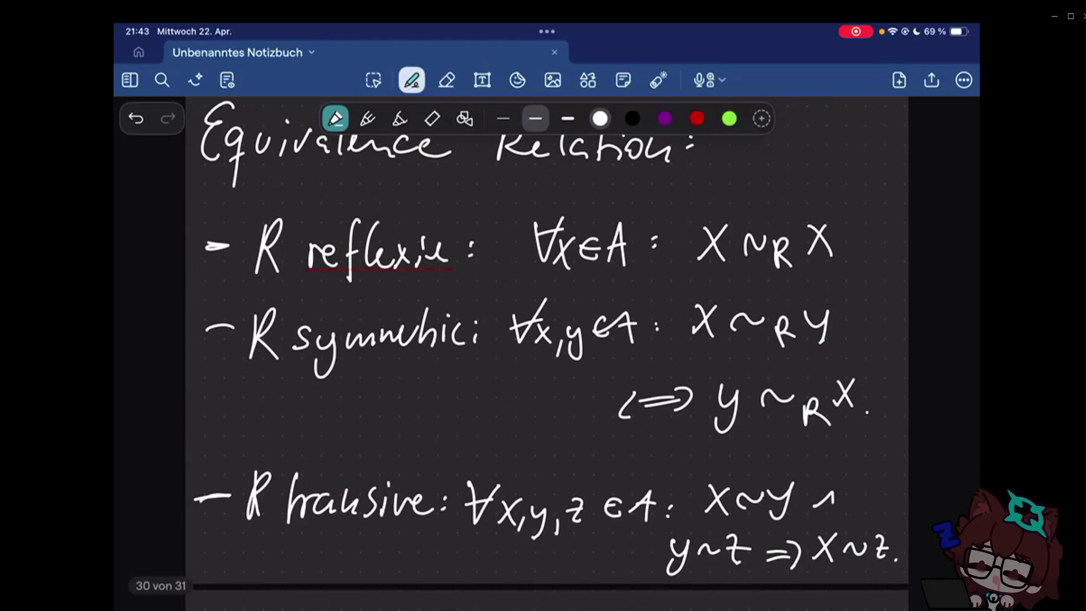
scroll(547, 350, "up", 1)
scroll(547, 354, "down", 10)
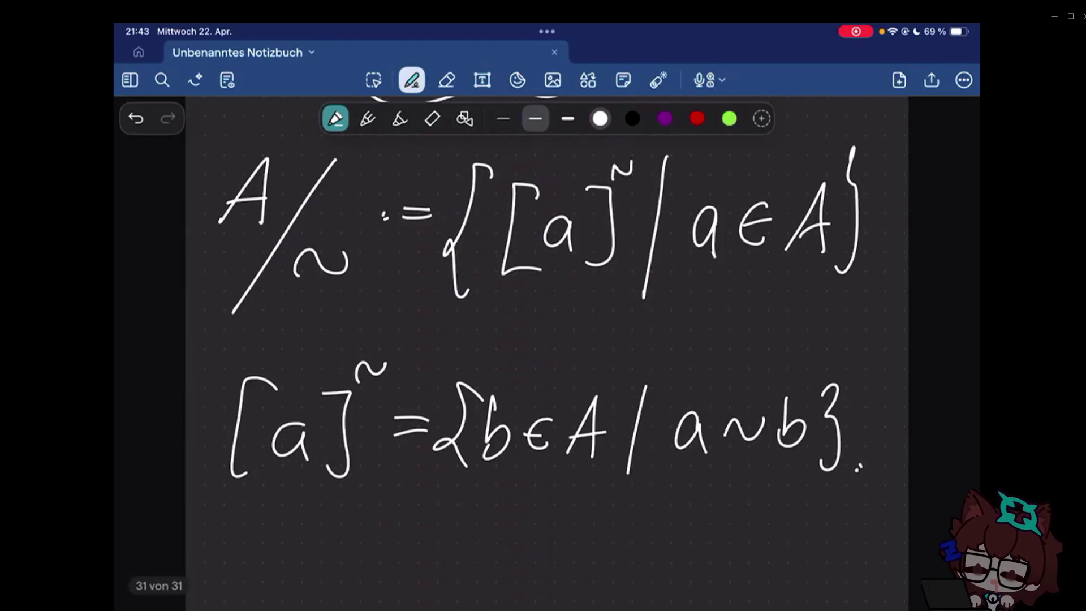
scroll(547, 354, "down", 2)
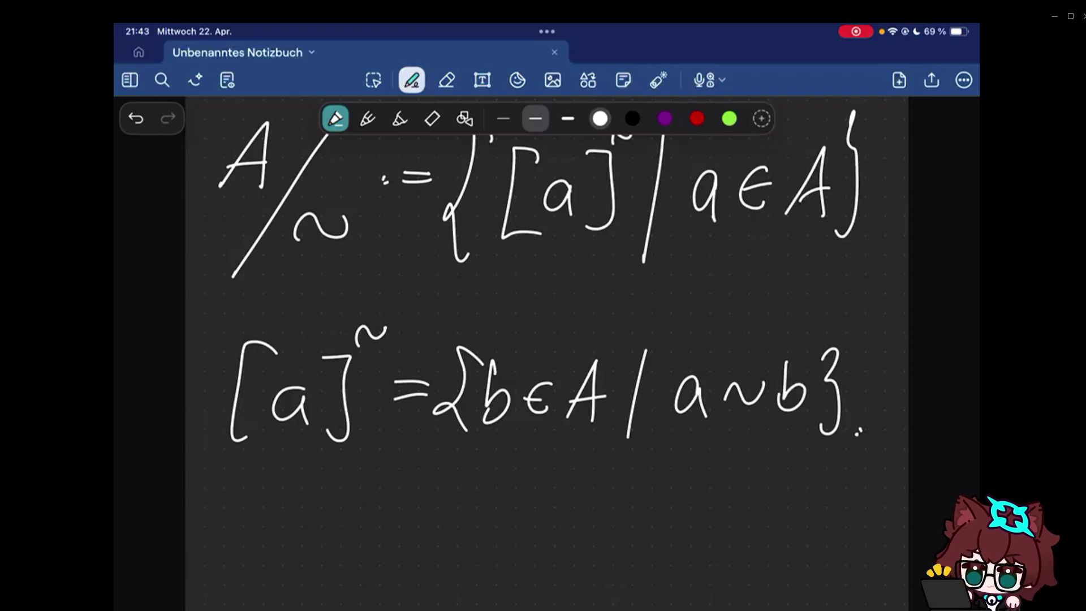
scroll(544, 339, "down", 2)
- Leave the handwritten notes and bring up the Chapter 13 ZFC PDF
left_click(864, 410)
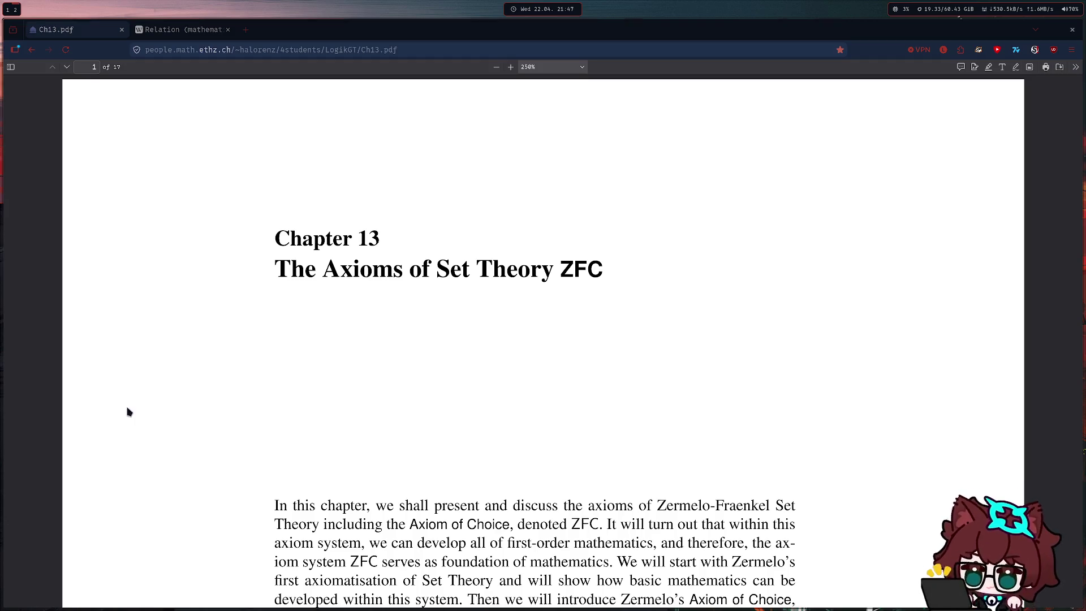
- Skim Ch13.pdf from the title page to the exercises, ending with exercise 13.0(a) highlighted
left_click_drag(604, 270, 274, 270)
left_click(446, 286)
scroll(446, 285, "down", 10)
scroll(683, 245, "down", 5)
scroll(763, 263, "down", 8)
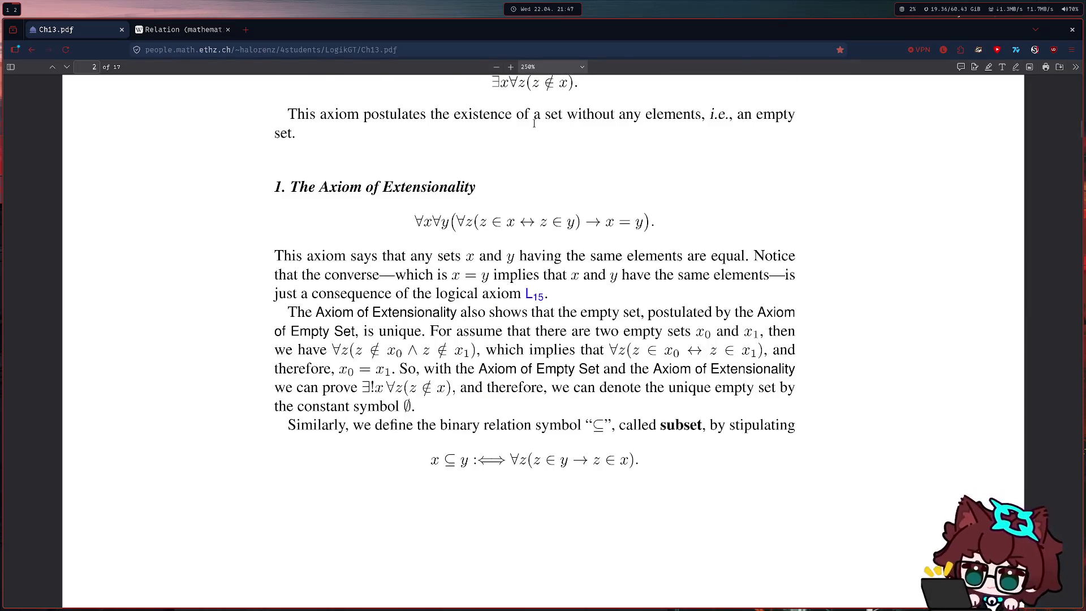
scroll(817, 281, "down", 4)
scroll(764, 297, "down", 10)
scroll(485, 355, "down", 7)
scroll(487, 356, "down", 8)
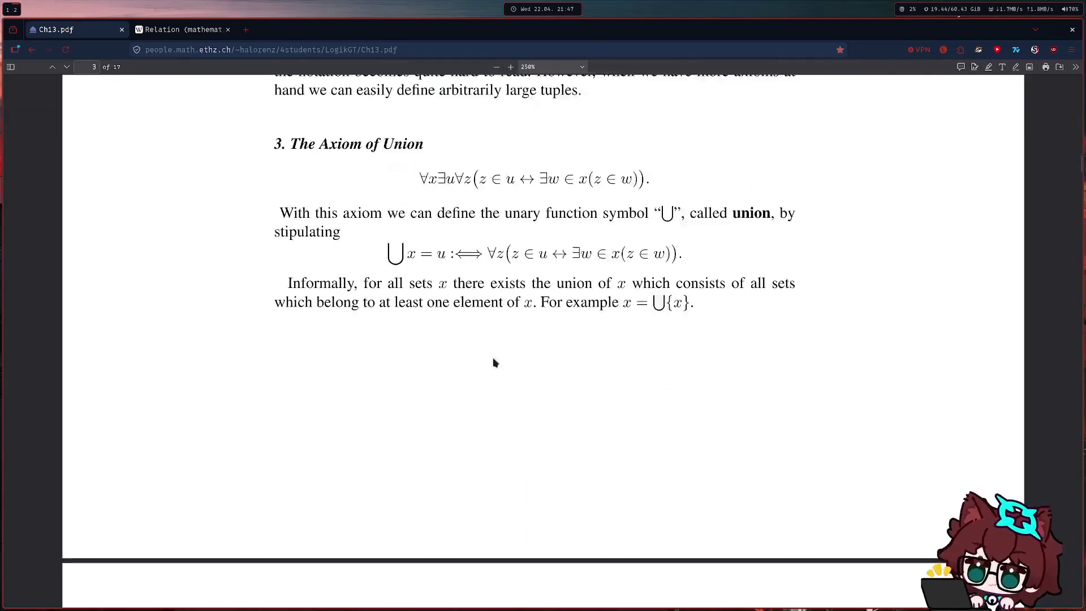
scroll(510, 348, "down", 8)
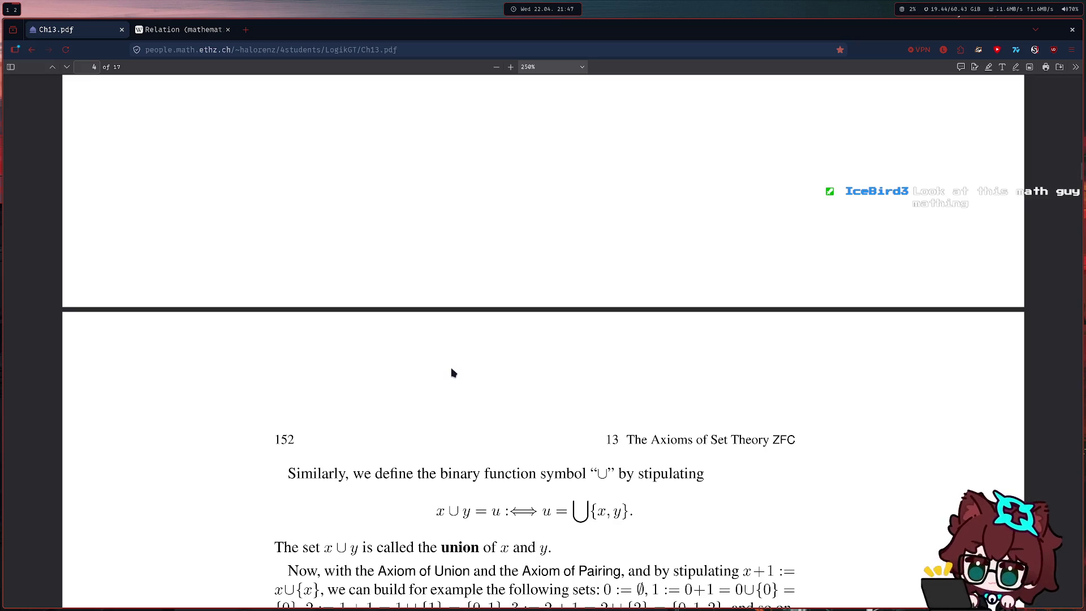
scroll(451, 373, "down", 4)
left_click_drag(403, 321, 465, 329)
left_click(440, 323)
left_click(465, 329)
scroll(464, 329, "down", 10)
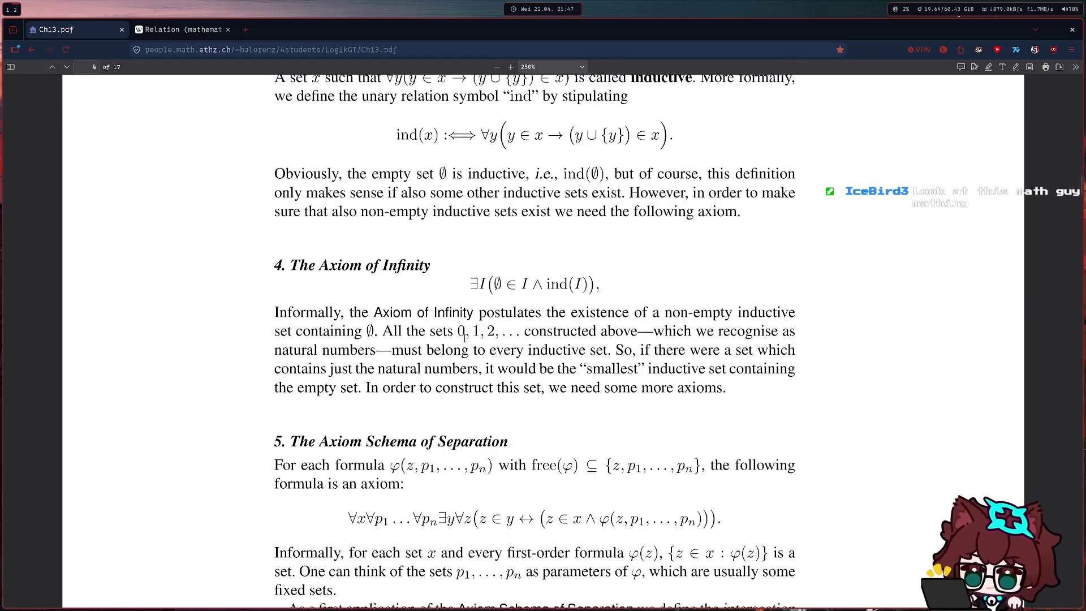
scroll(449, 336, "down", 10)
scroll(428, 335, "down", 10)
scroll(415, 334, "down", 5)
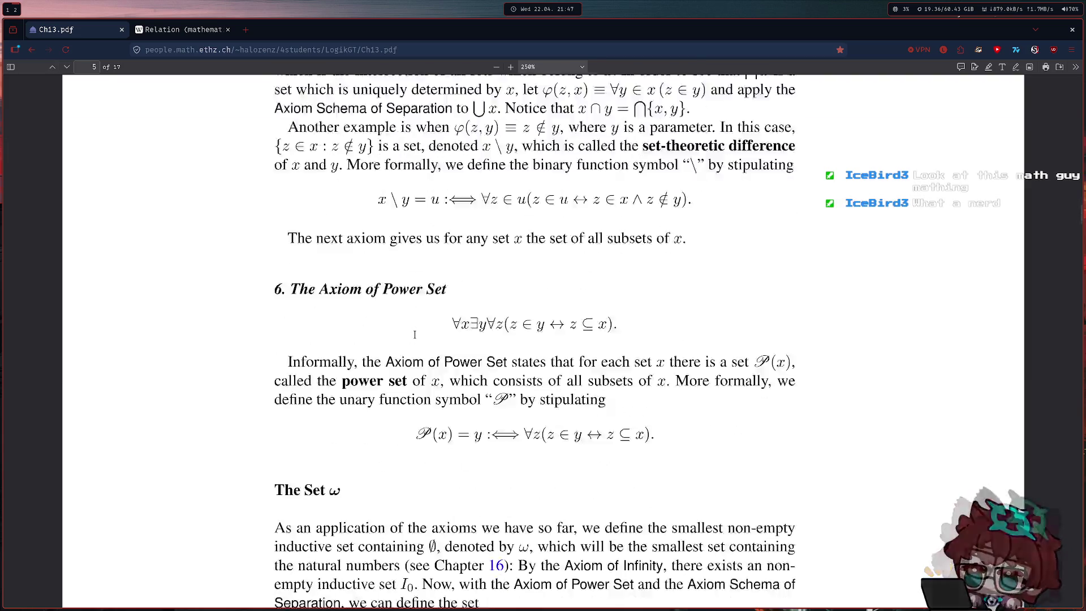
scroll(415, 335, "down", 4)
scroll(417, 339, "down", 3)
scroll(415, 339, "down", 2)
scroll(414, 338, "up", 1)
scroll(622, 281, "down", 10)
scroll(551, 284, "down", 5)
scroll(473, 291, "down", 6)
scroll(473, 266, "down", 5)
scroll(463, 268, "down", 6)
scroll(464, 269, "down", 5)
scroll(463, 269, "down", 7)
scroll(460, 272, "down", 8)
scroll(457, 275, "down", 6)
scroll(457, 275, "down", 6)
scroll(462, 279, "down", 6)
scroll(468, 284, "down", 6)
scroll(474, 288, "down", 6)
scroll(479, 292, "down", 2)
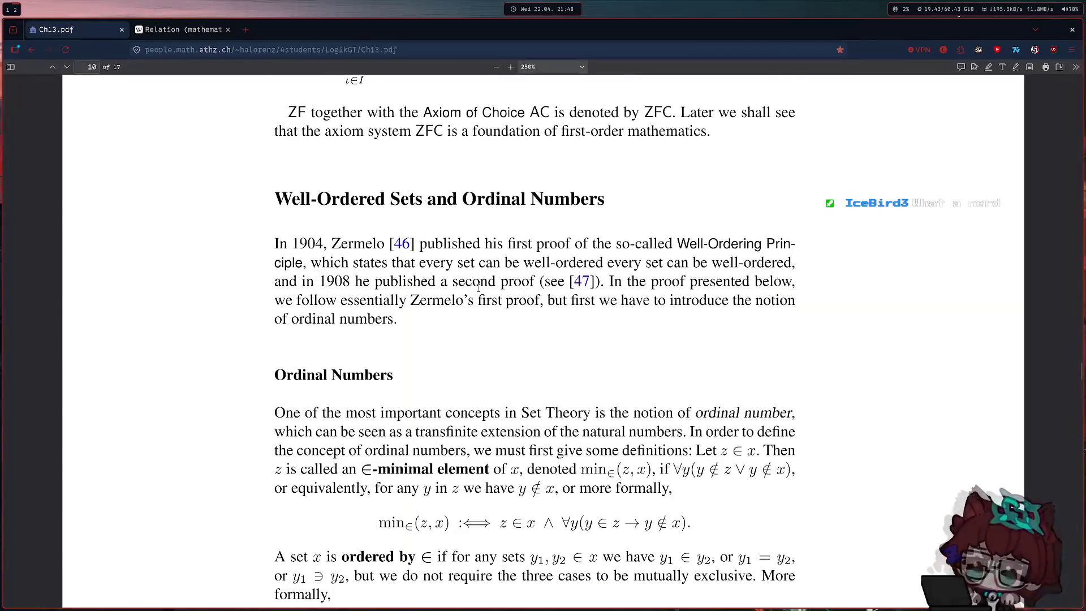
scroll(399, 255, "down", 5)
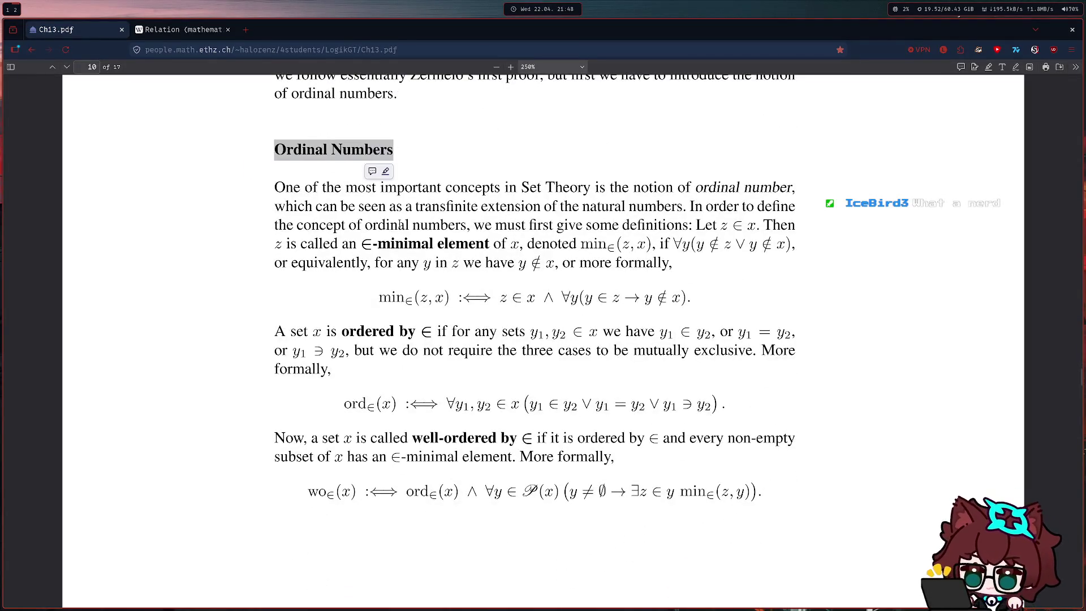
scroll(451, 277, "down", 7)
scroll(439, 259, "down", 6)
scroll(440, 260, "down", 5)
scroll(449, 266, "down", 1)
scroll(450, 266, "down", 5)
scroll(475, 326, "down", 6)
scroll(475, 326, "up", 12)
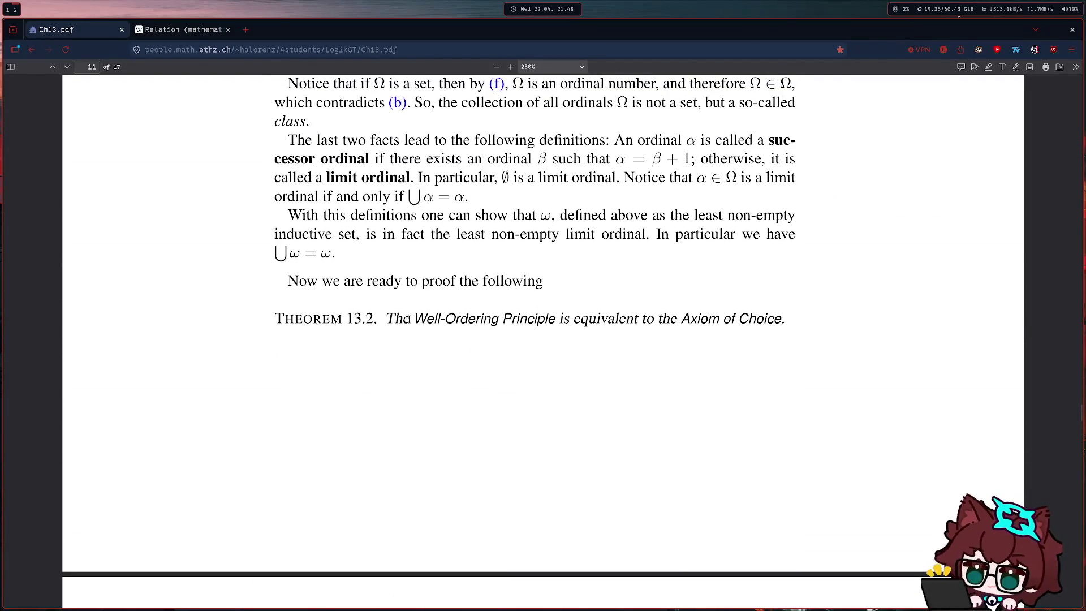
left_click_drag(586, 320, 374, 330)
left_click(505, 320)
scroll(504, 322, "down", 8)
scroll(505, 322, "down", 7)
scroll(659, 322, "down", 9)
scroll(541, 333, "down", 8)
scroll(541, 333, "down", 9)
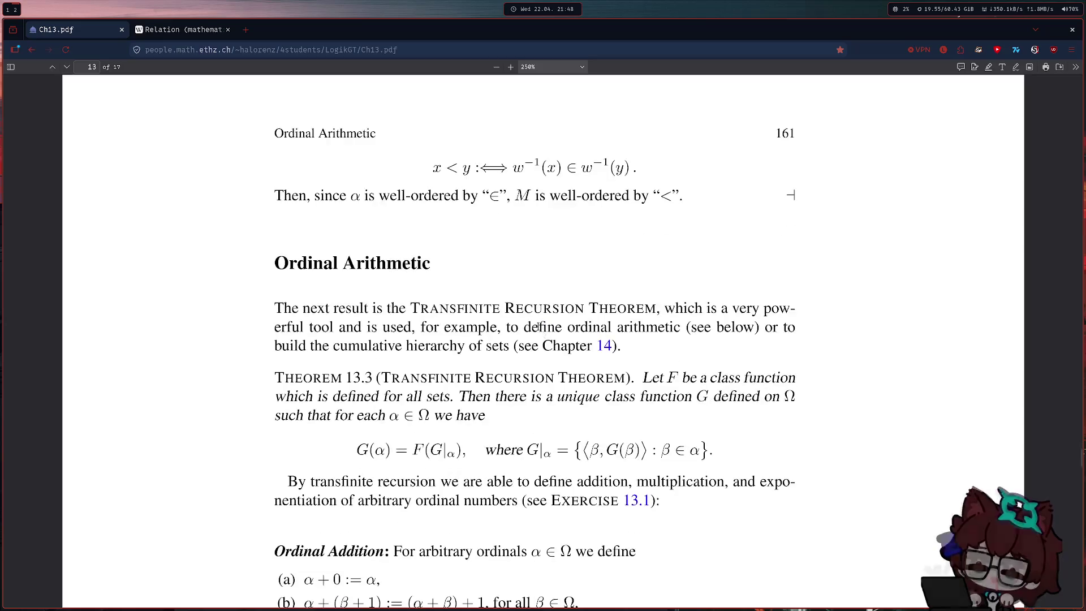
scroll(375, 315, "down", 2)
scroll(374, 317, "down", 2)
scroll(373, 318, "down", 6)
scroll(373, 317, "down", 3)
scroll(371, 320, "down", 6)
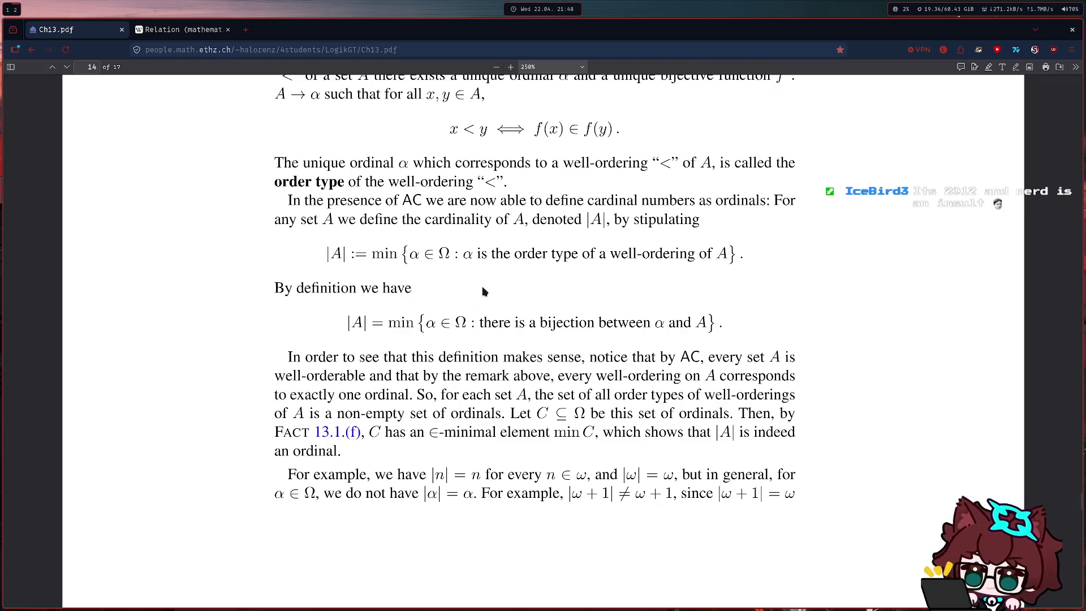
scroll(481, 293, "up", 3)
scroll(482, 295, "up", 1)
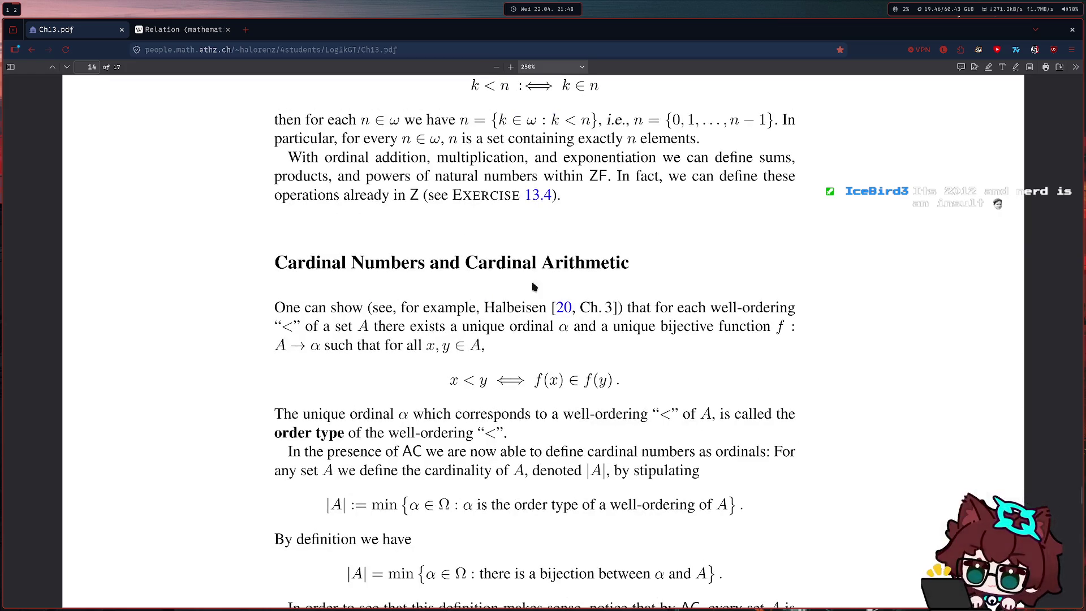
left_click_drag(678, 291, 248, 285)
scroll(248, 285, "down", 5)
scroll(327, 303, "down", 2)
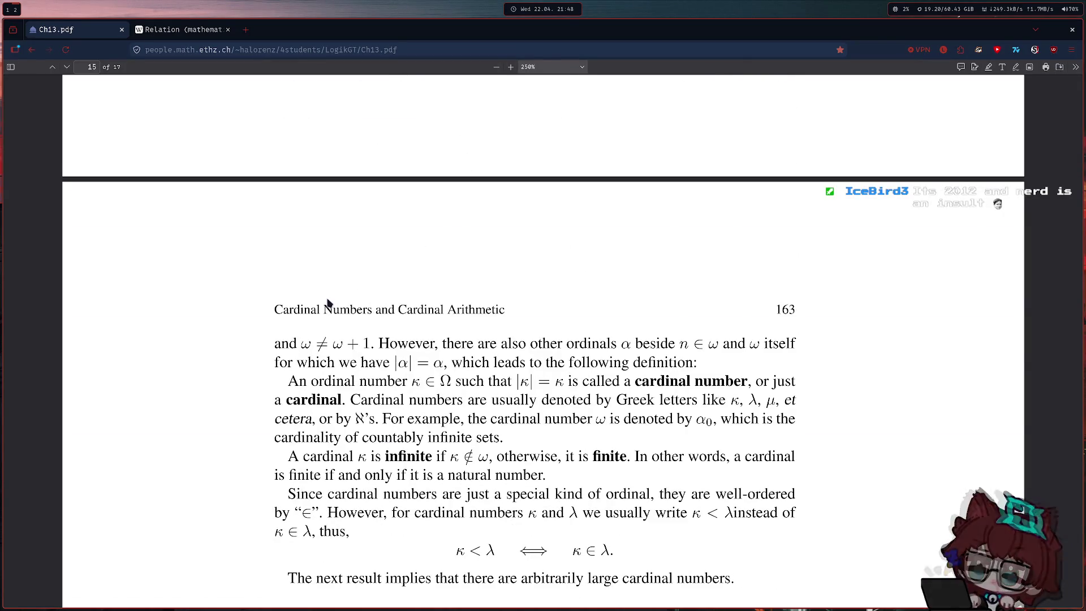
scroll(327, 303, "down", 5)
scroll(360, 313, "down", 5)
scroll(359, 312, "down", 5)
scroll(360, 312, "down", 3)
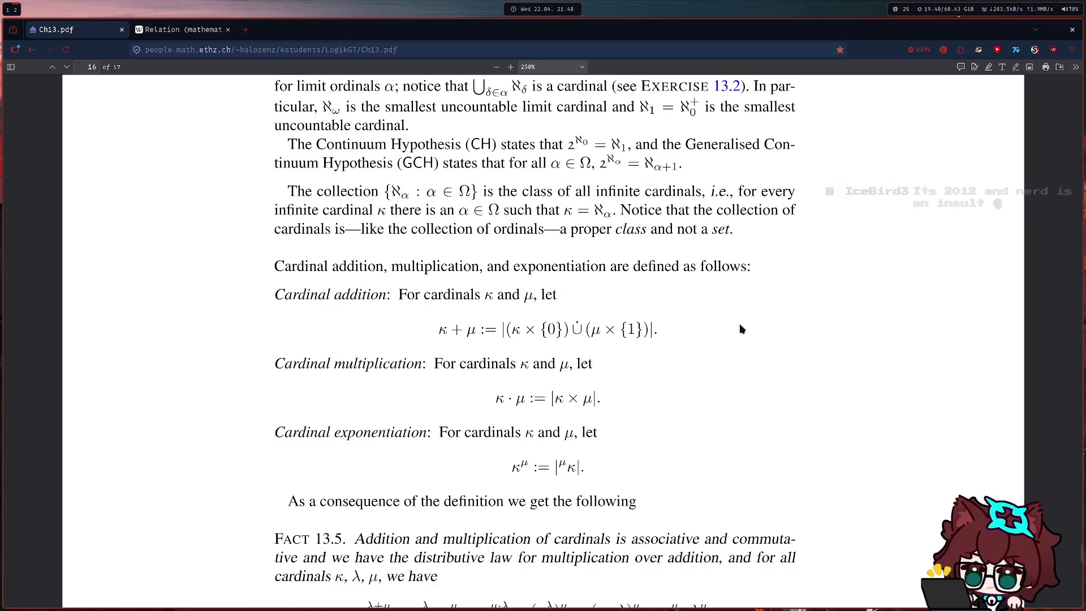
scroll(655, 331, "down", 5)
scroll(661, 316, "down", 5)
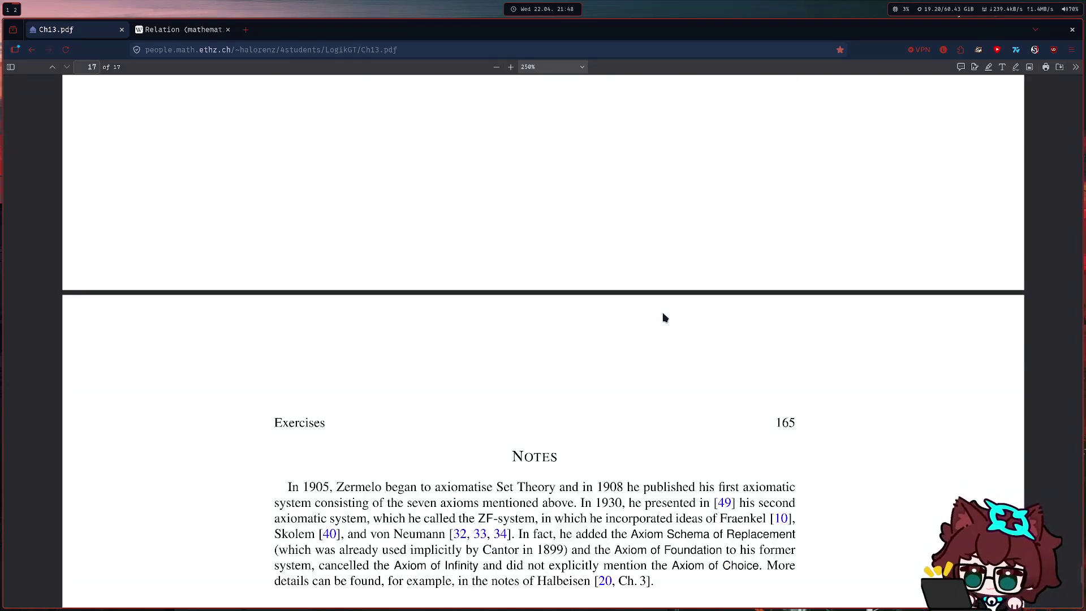
scroll(664, 318, "down", 5)
scroll(663, 317, "down", 5)
scroll(665, 317, "up", 3)
scroll(383, 265, "up", 2)
mouse_move(342, 245)
left_mouse_down()
mouse_move(805, 265)
mouse_move(342, 242)
mouse_move(768, 259)
mouse_move(765, 246)
left_mouse_up()
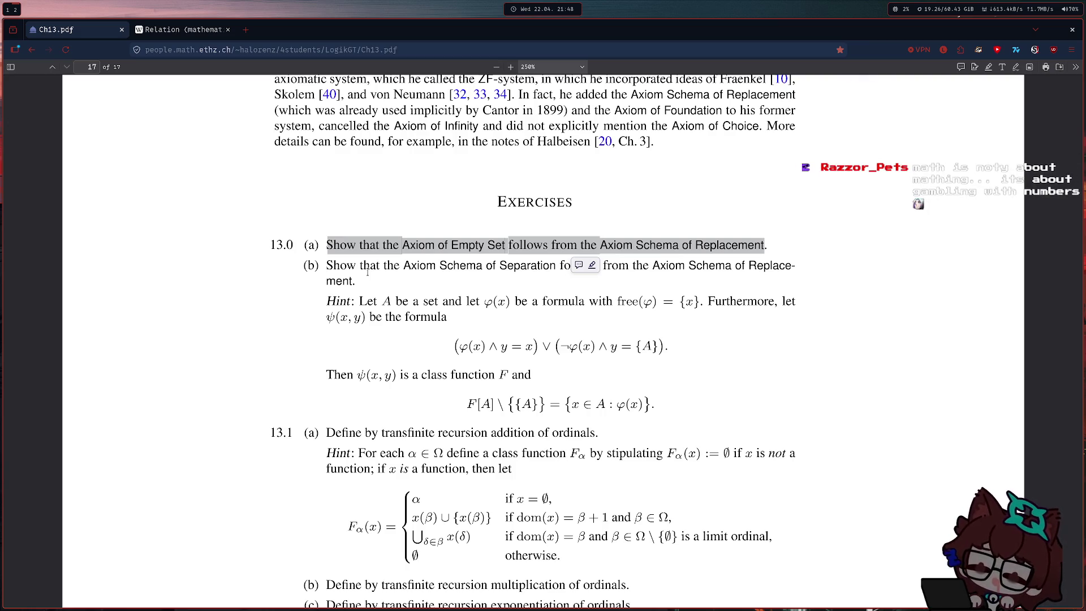
- Select and clear a few phrases in Exercise 13.0, then scroll back up to the infinite cardinals page
left_click(370, 274)
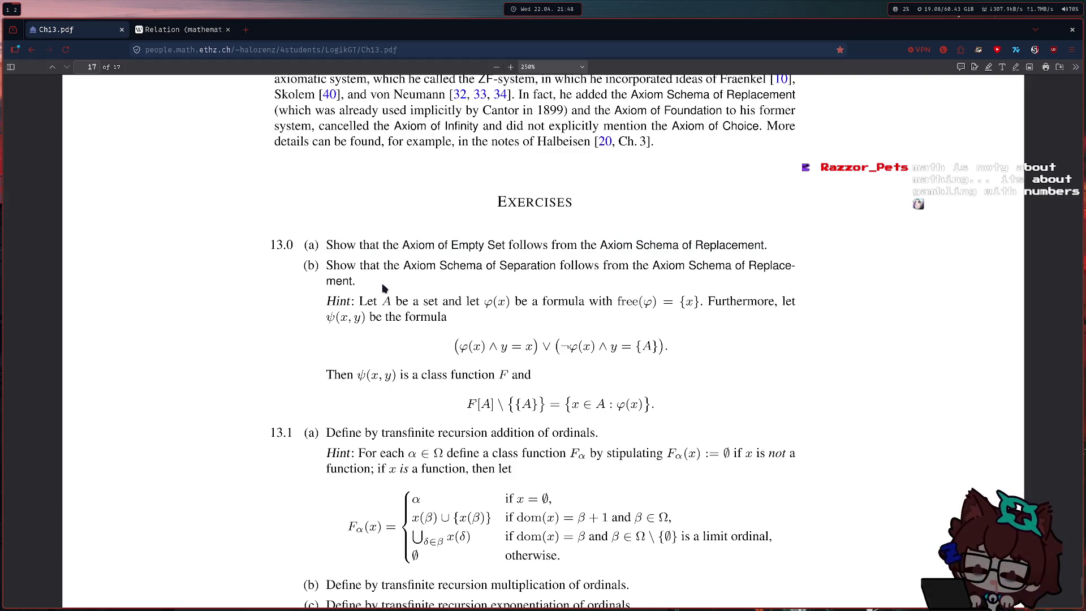
scroll(383, 286, "down", 2)
scroll(378, 305, "down", 2)
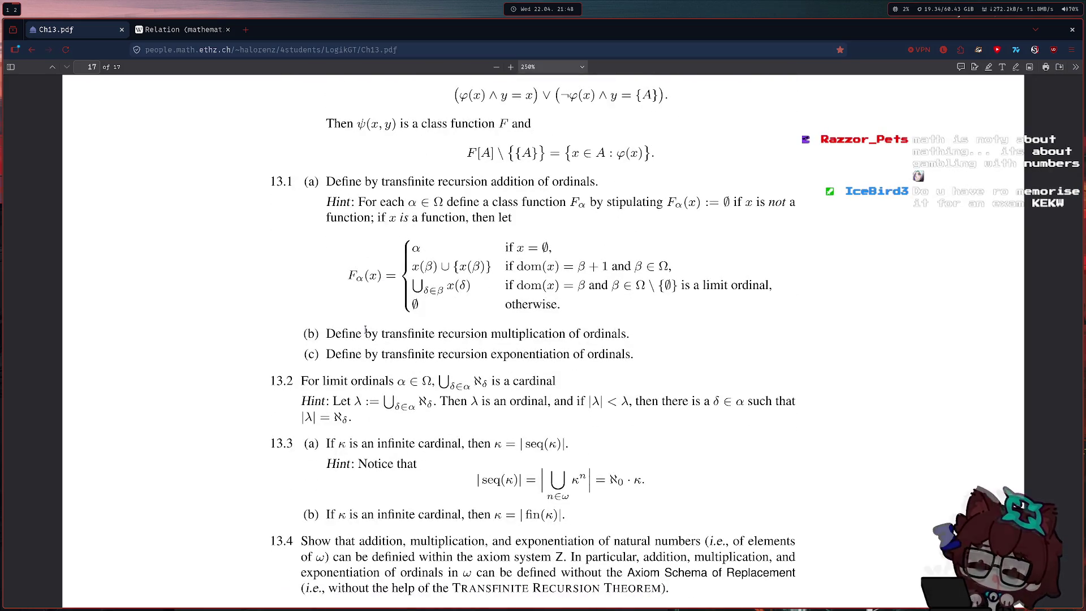
scroll(366, 330, "up", 3)
scroll(357, 356, "down", 2)
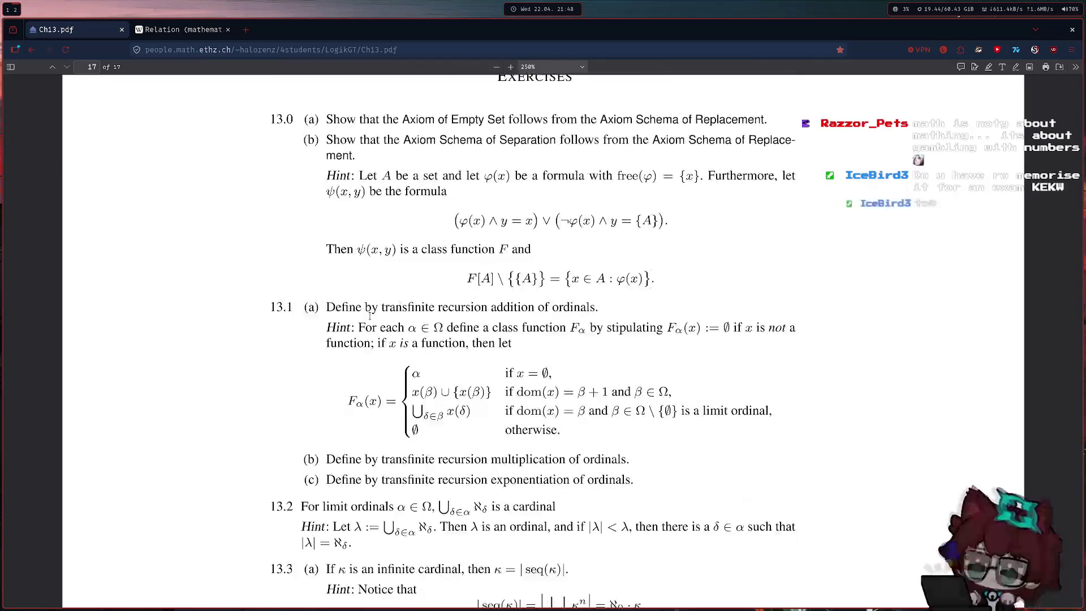
scroll(346, 385, "down", 2)
mouse_move(342, 446)
left_mouse_down()
mouse_move(379, 259)
mouse_move(564, 275)
left_mouse_up()
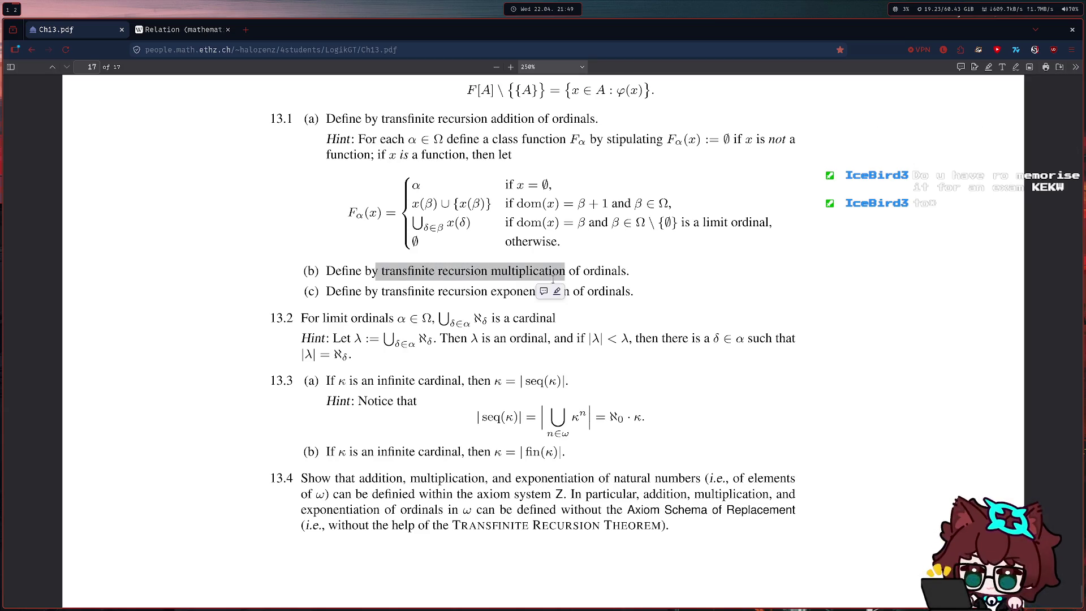
scroll(472, 273, "up", 5)
scroll(352, 296, "up", 1)
mouse_move(326, 307)
left_mouse_down()
mouse_move(507, 322)
mouse_move(771, 308)
mouse_move(326, 308)
mouse_move(537, 318)
mouse_move(783, 308)
left_mouse_up()
left_click(761, 309)
double_click(775, 308)
mouse_move(325, 308)
left_mouse_down()
mouse_move(707, 320)
mouse_move(767, 309)
left_mouse_up()
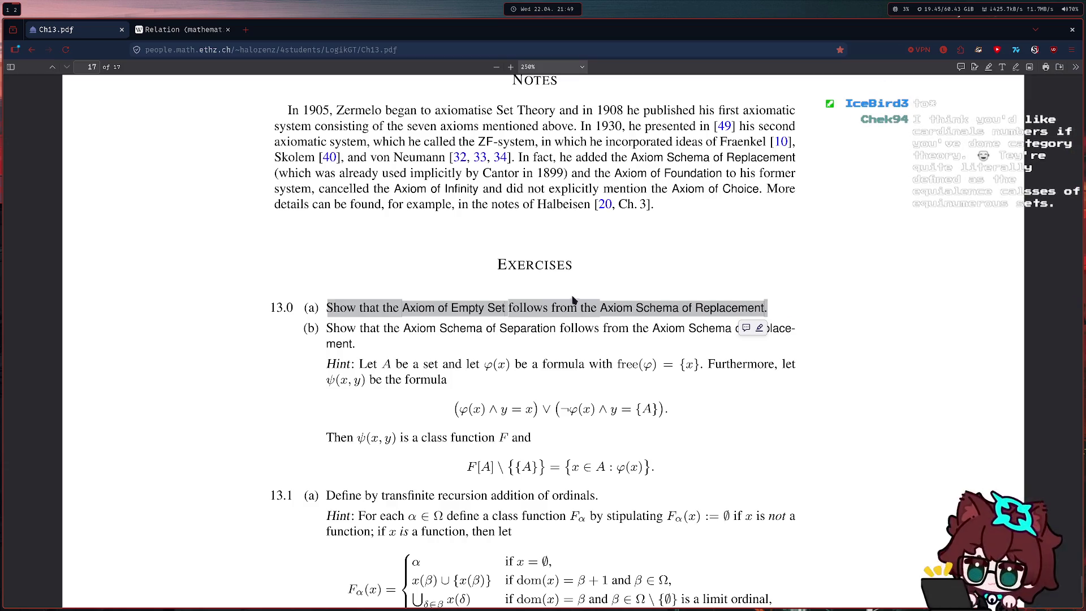
mouse_move(433, 307)
left_mouse_down()
mouse_move(485, 308)
mouse_move(381, 308)
left_mouse_up()
left_click(402, 297)
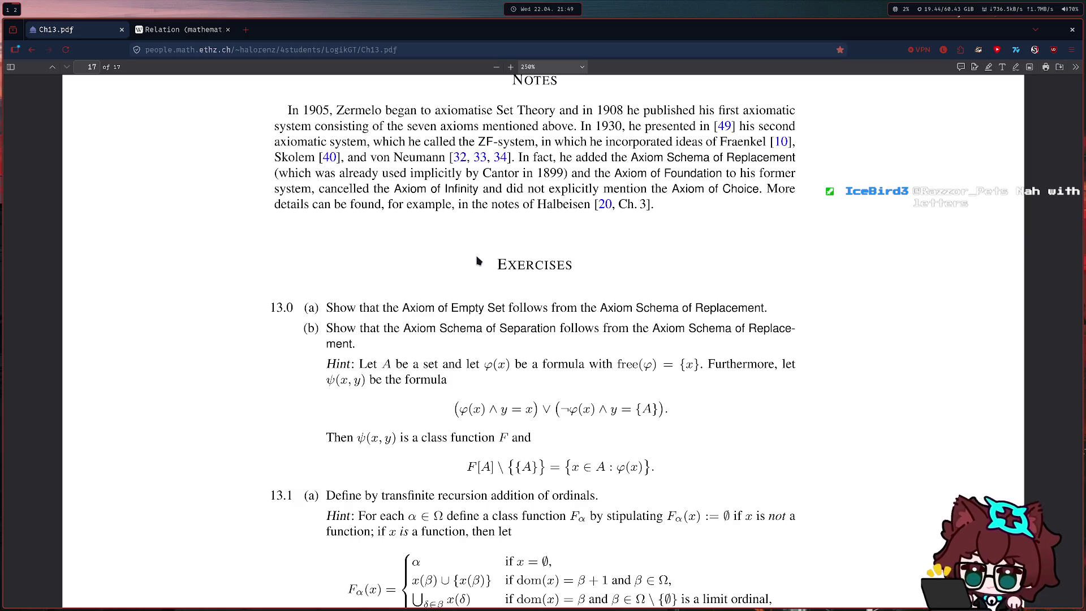
scroll(438, 252, "down", 5)
scroll(506, 262, "up", 7)
scroll(507, 262, "up", 10)
scroll(491, 267, "up", 5)
scroll(475, 272, "up", 2)
scroll(450, 281, "up", 3)
scroll(432, 285, "up", 1)
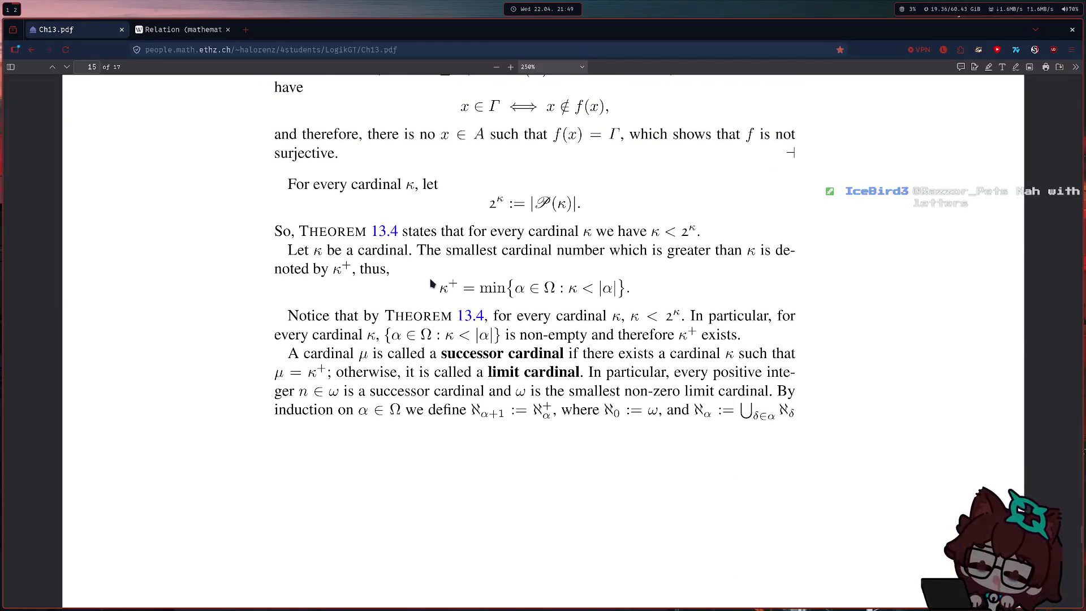
- Load lsck0.github.io in a new tab and enter the blog
left_click(244, 34)
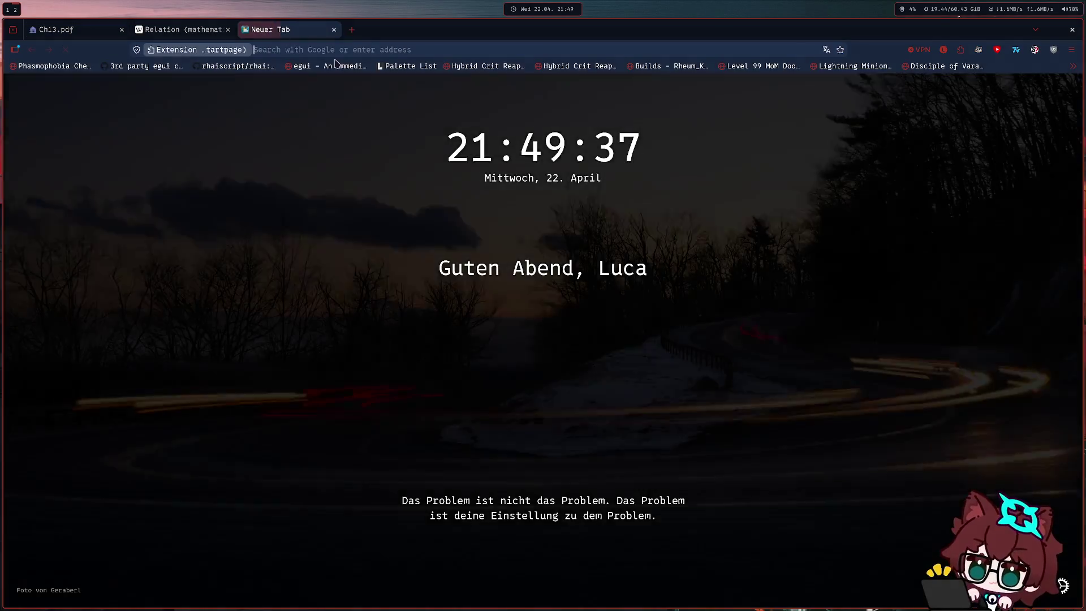
type("lsck0.github.io")
key("Return")
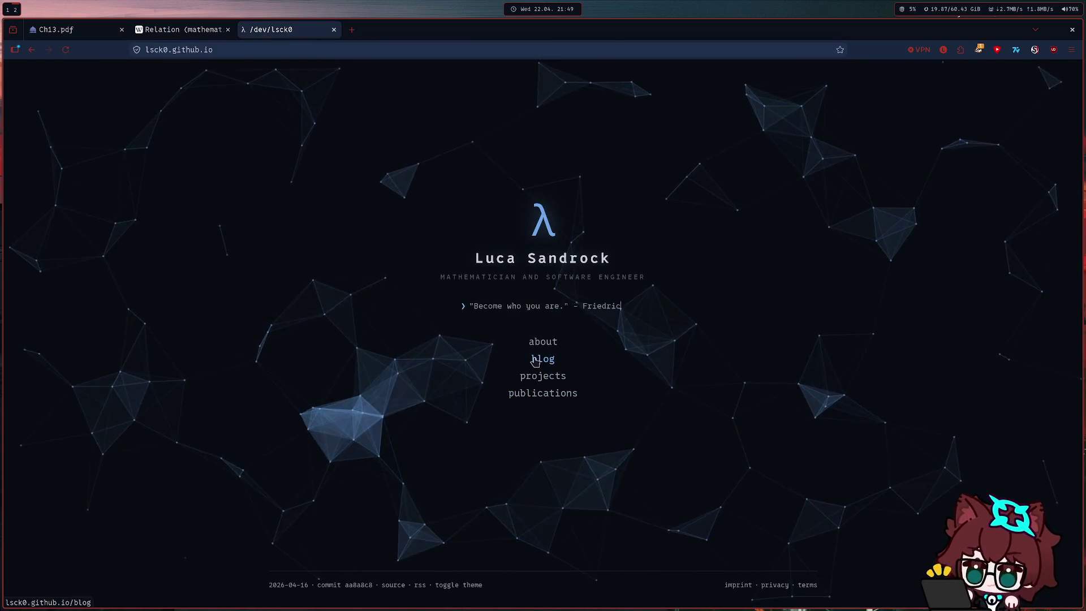
left_click(543, 341)
scroll(403, 341, "up", 2)
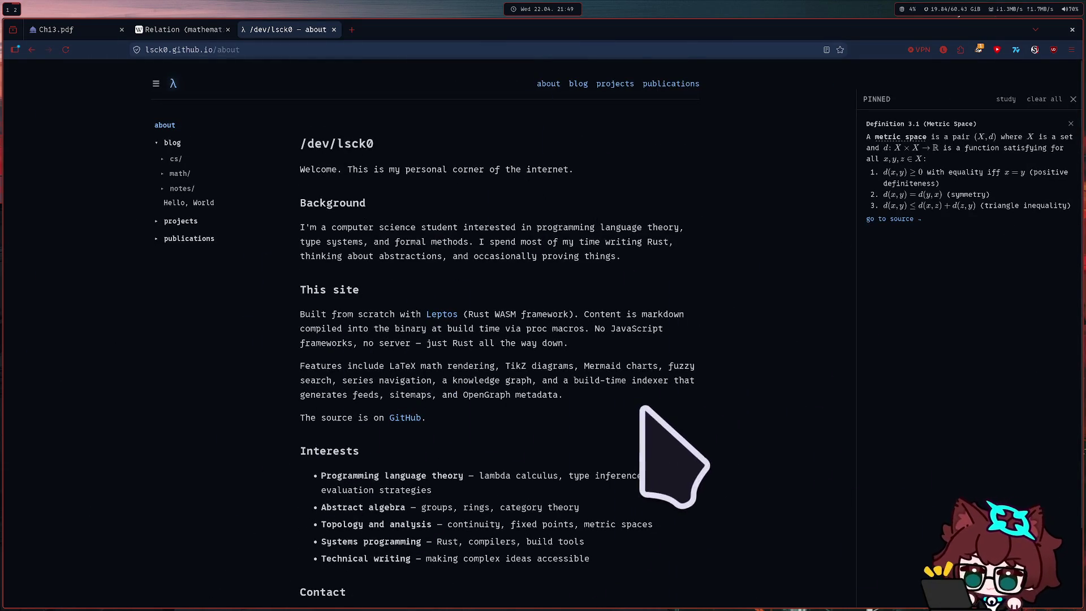
left_click_drag(557, 399, 339, 231)
left_click(339, 232)
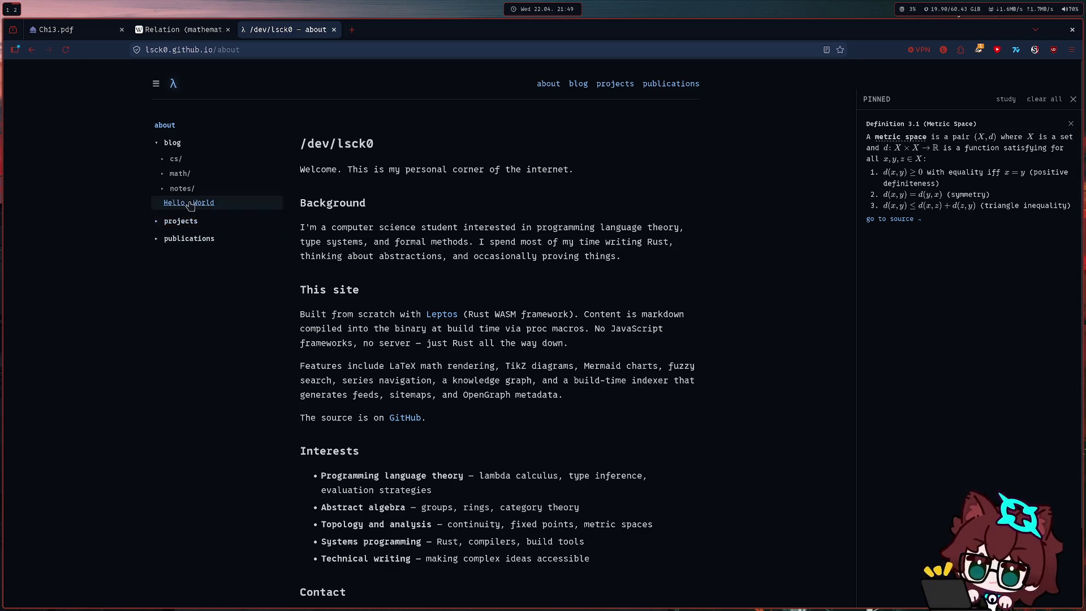
- Expand projects, publications and math in the sidebar and open Category Theory Fundamentals
left_click(157, 222)
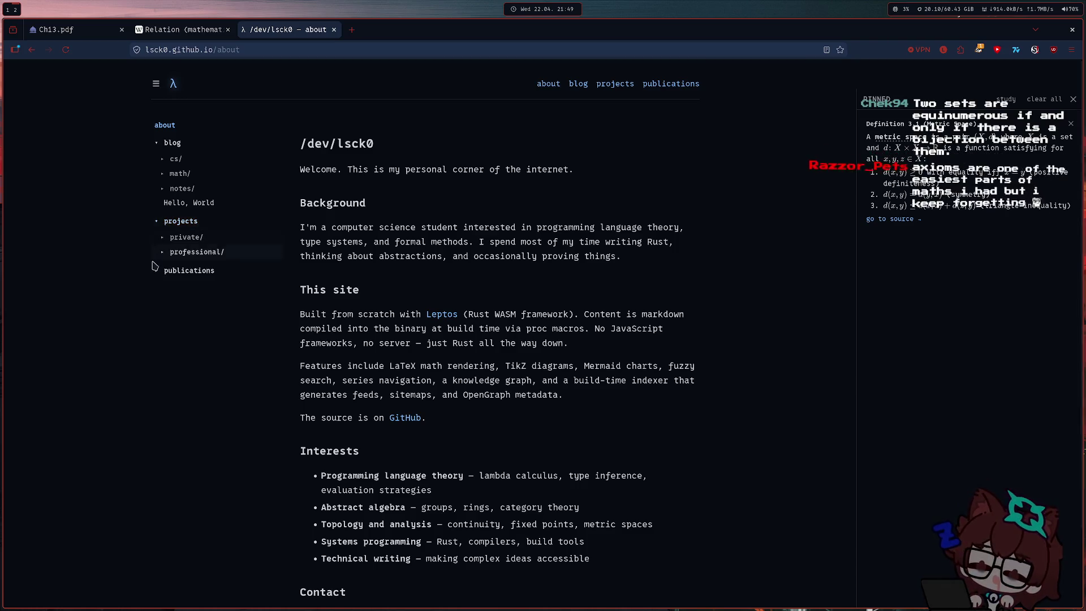
left_click(155, 270)
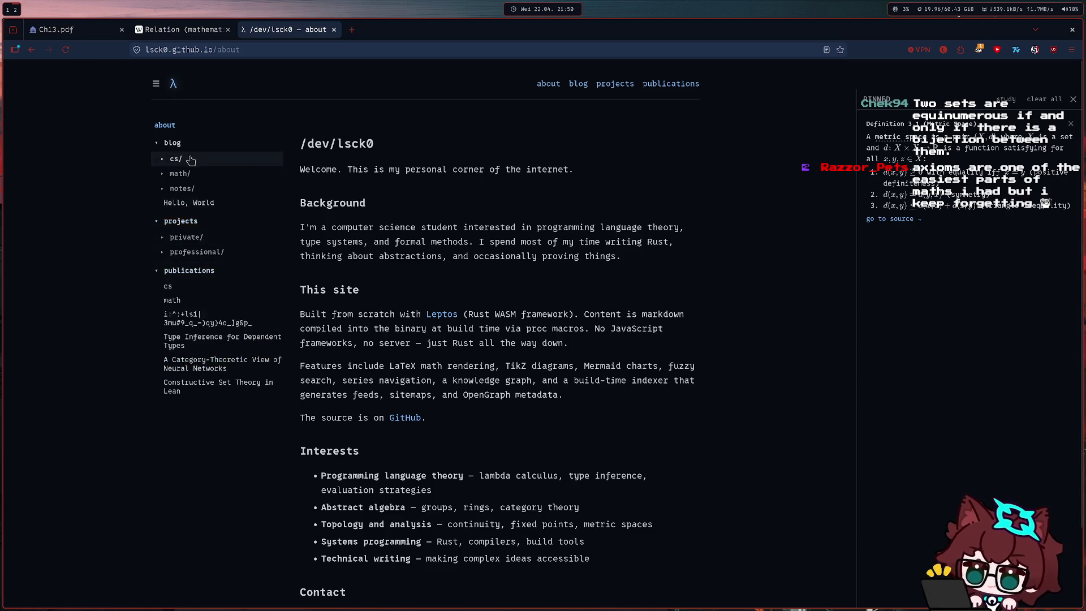
left_click(162, 190)
left_click(162, 190)
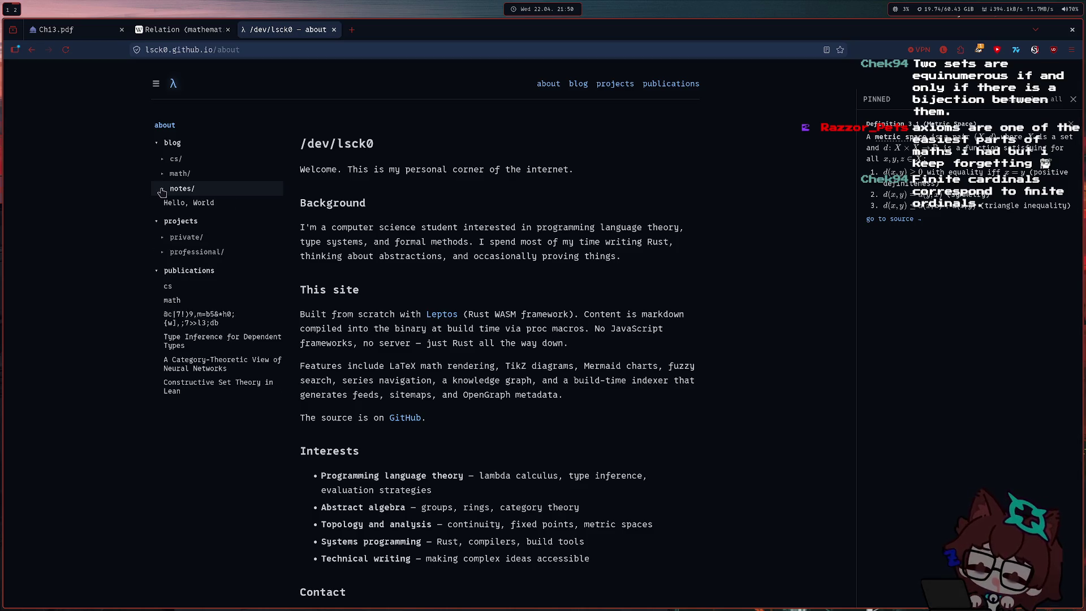
left_click(162, 173)
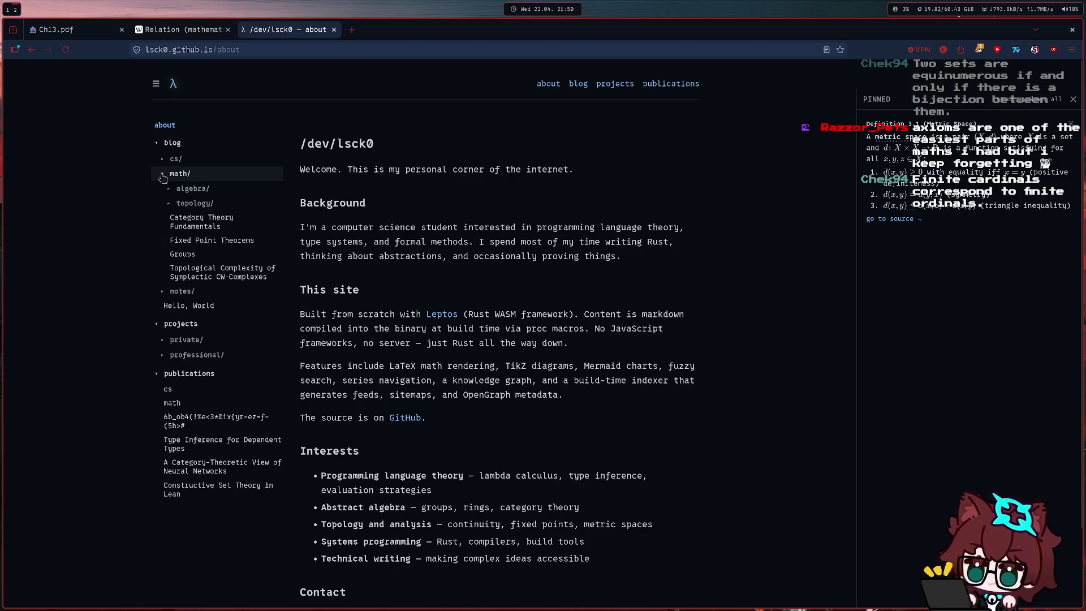
left_click(204, 226)
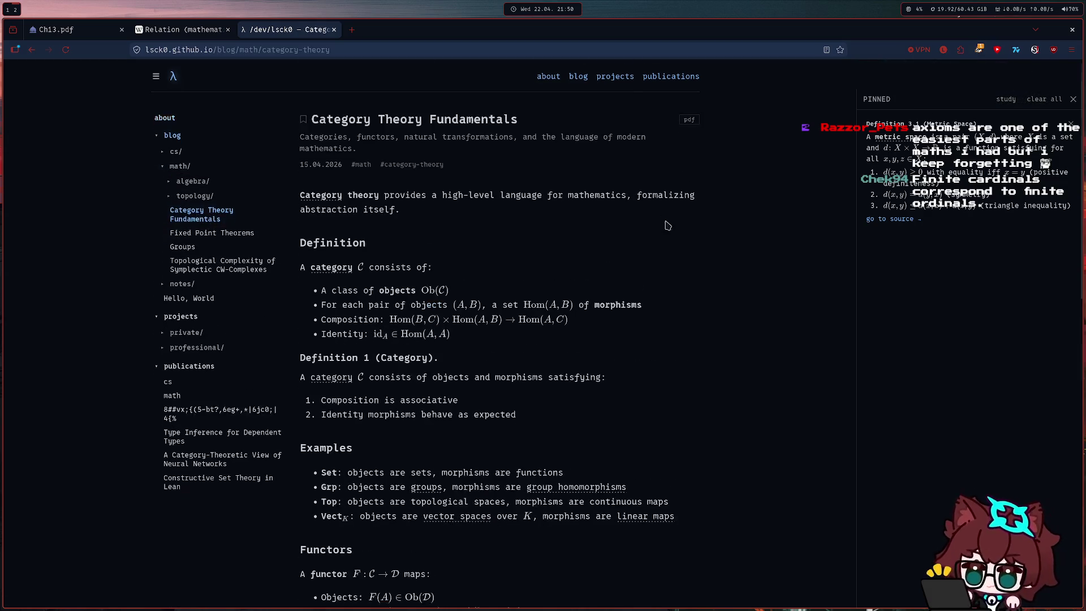
scroll(687, 238, "down", 10)
scroll(683, 248, "up", 6)
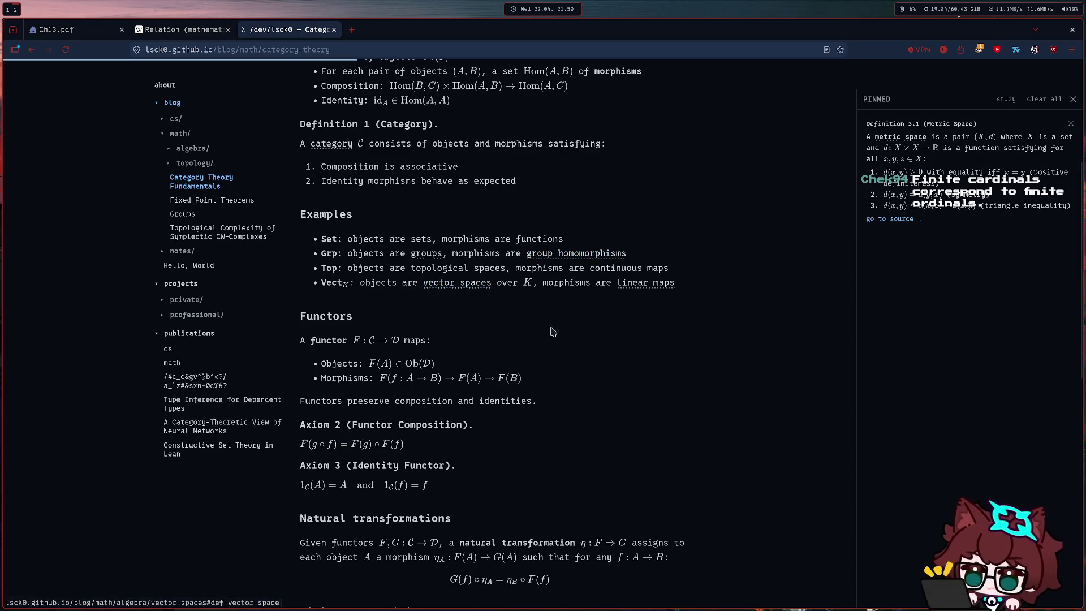
- Pin the Group Homomorphism definition from the Groups post, then return to the Ch13 PDF tab
left_click(571, 255)
mouse_move(357, 86)
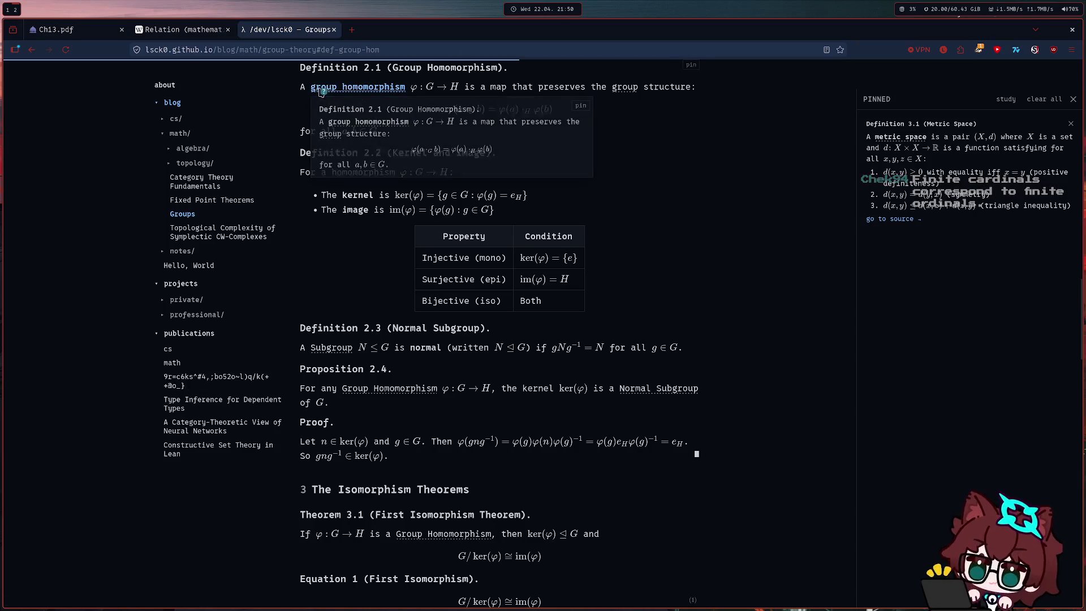
left_click(580, 105)
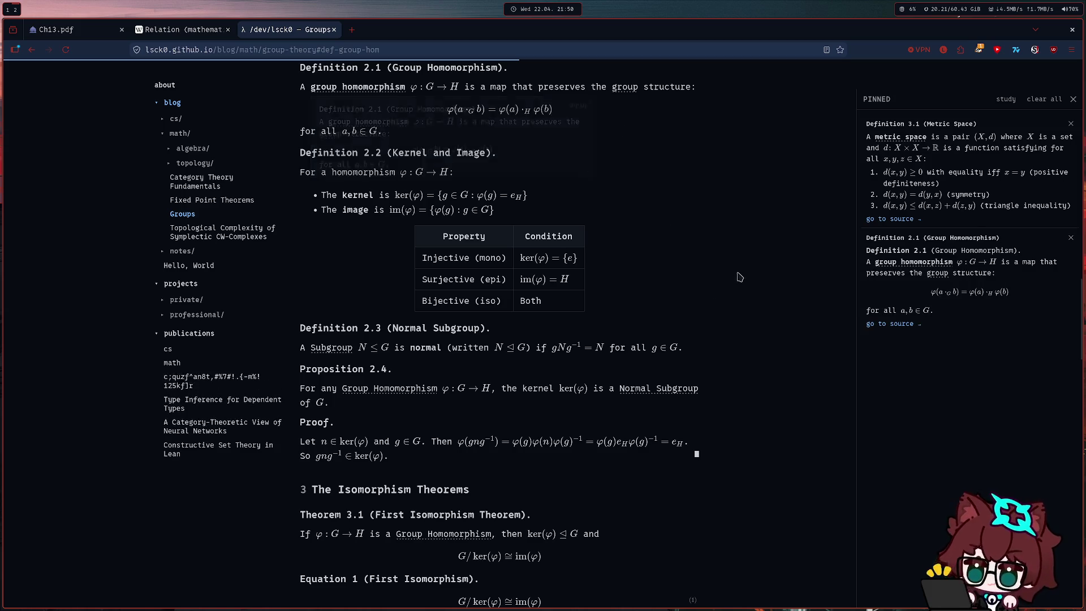
scroll(551, 272, "up", 5)
scroll(547, 311, "up", 5)
scroll(202, 461, "up", 8)
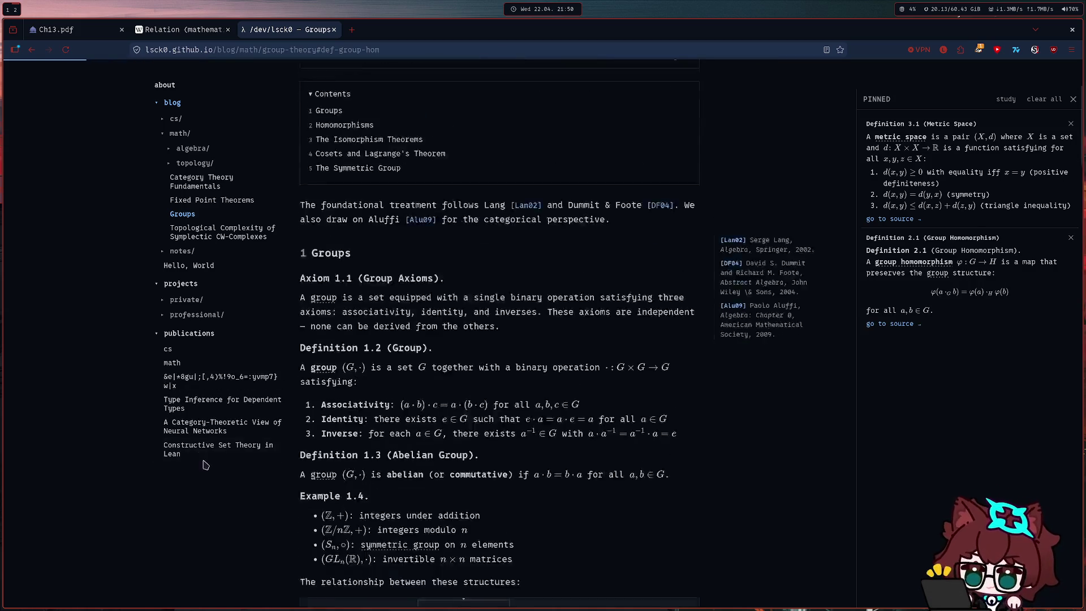
scroll(139, 415, "up", 3)
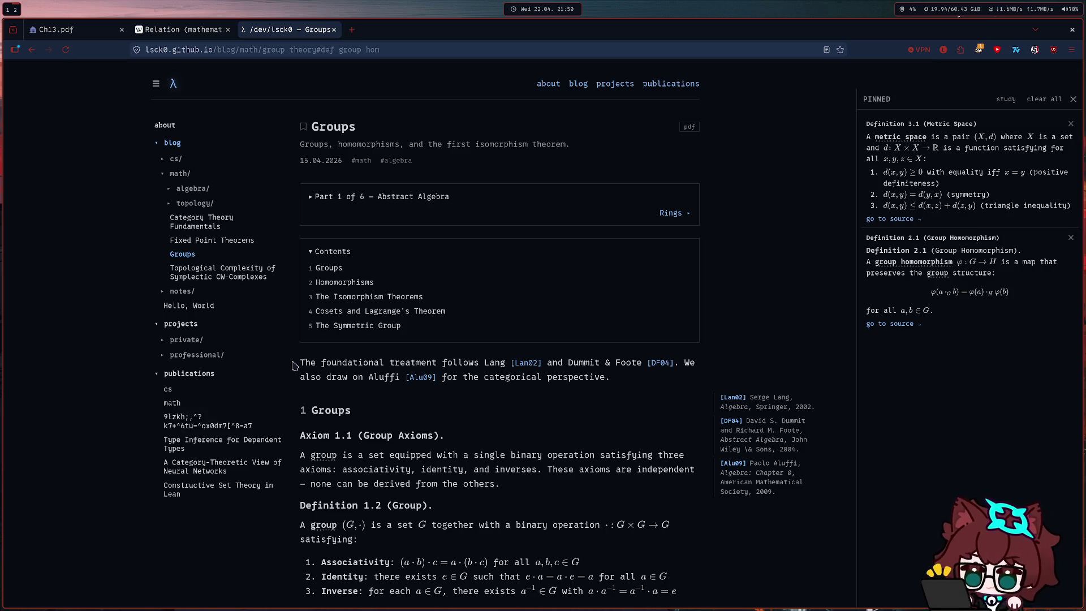
key("ctrl+1")
scroll(259, 175, "up", 5)
scroll(223, 381, "up", 5)
scroll(308, 370, "up", 5)
left_click_drag(1078, 509, 1048, 76)
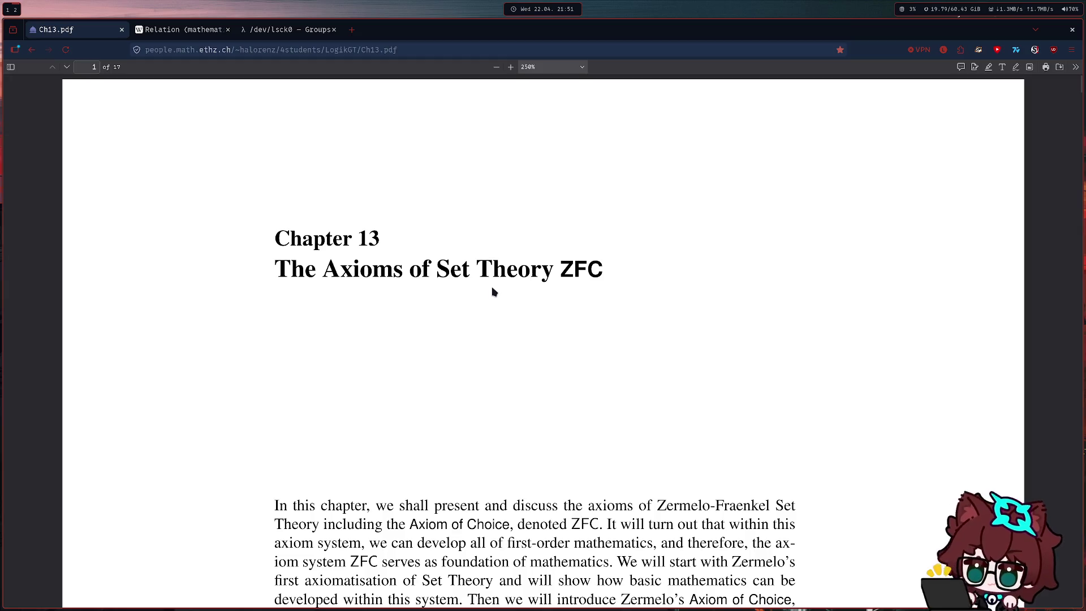
- Launch Chromium on a fresh workspace and search Google for "AFCEA bonn"
key("super+3")
key("super+d")
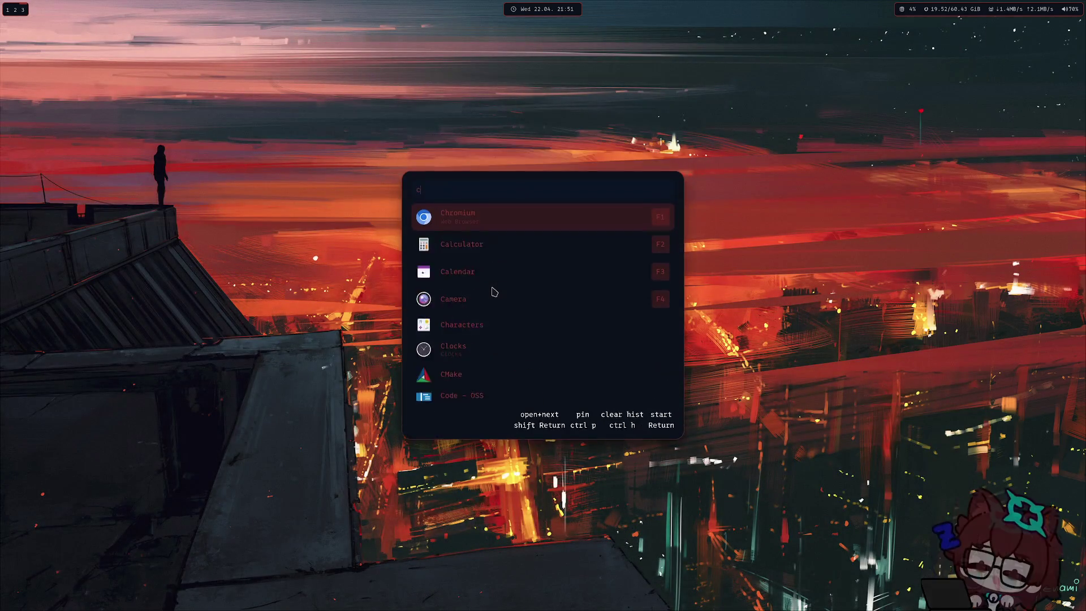
key("Return")
type("AFCEA bon")
key("Return")
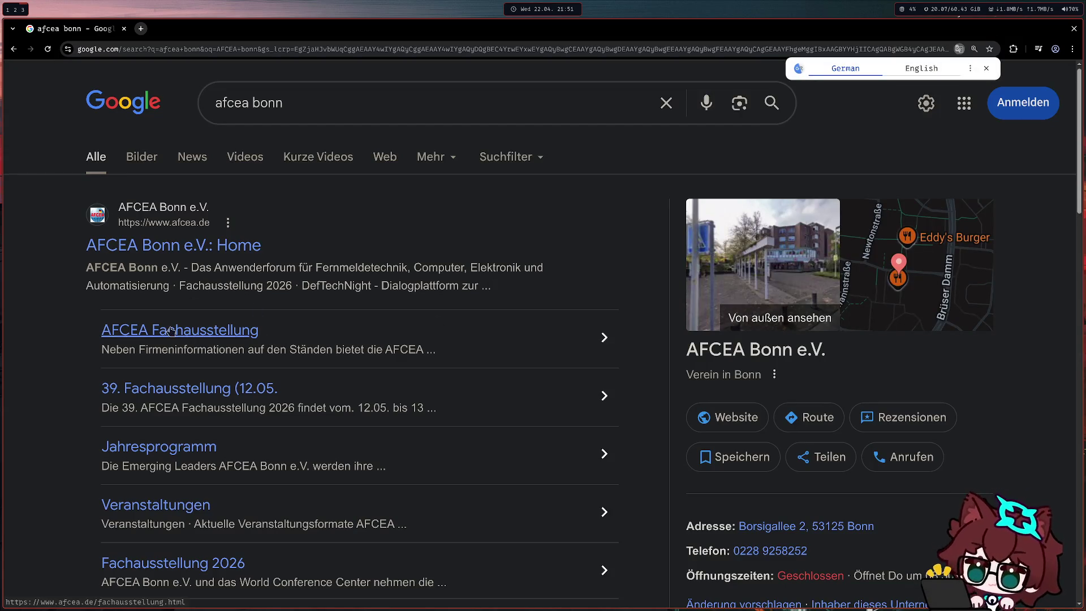
- Refine the Google query to "afcea bonn trade expo" and run it
left_click(347, 108)
type("v")
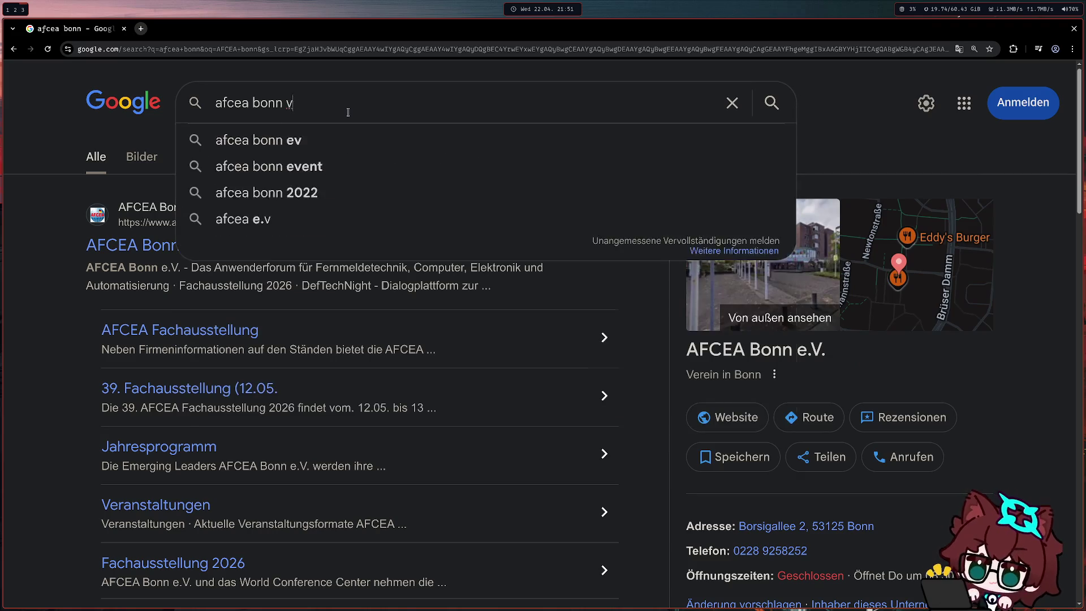
key("BackSpace")
type("trea")
key("BackSpace")
key("BackSpace")
type("ade e")
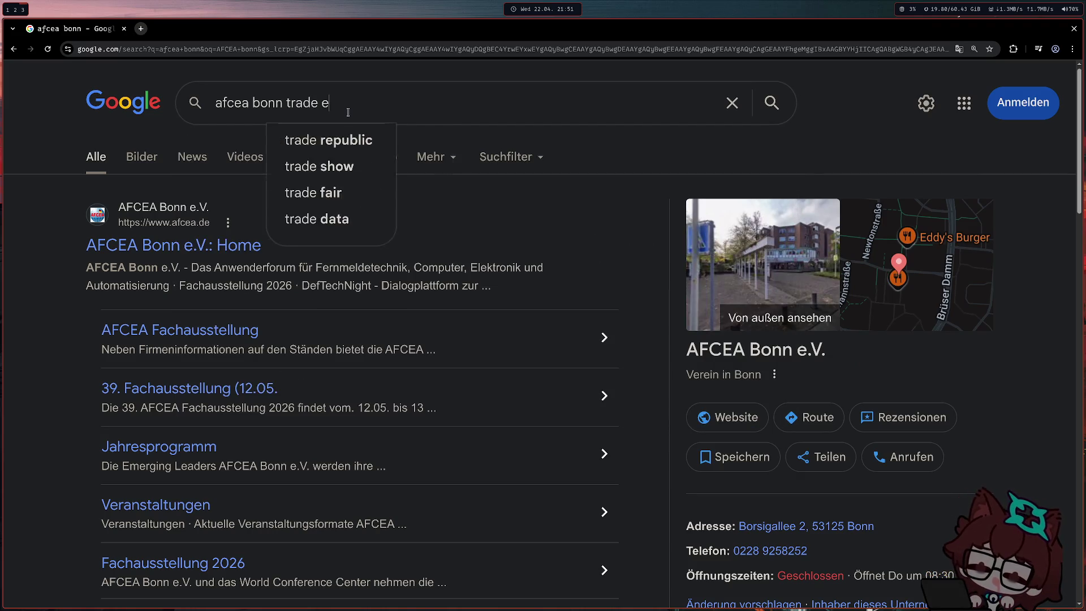
type("xpo")
key("Return")
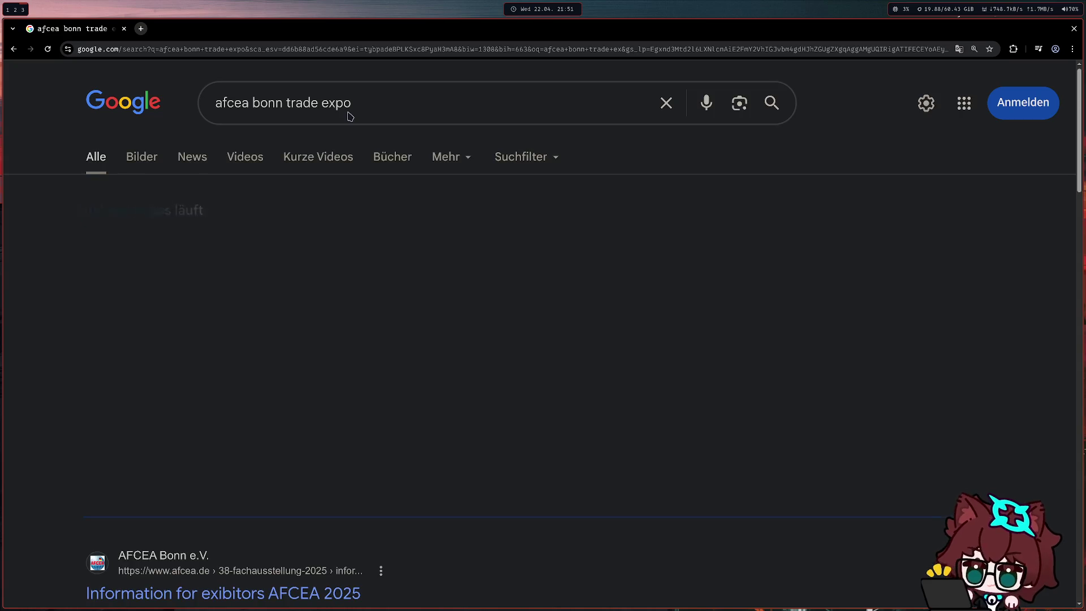
scroll(300, 473, "down", 3)
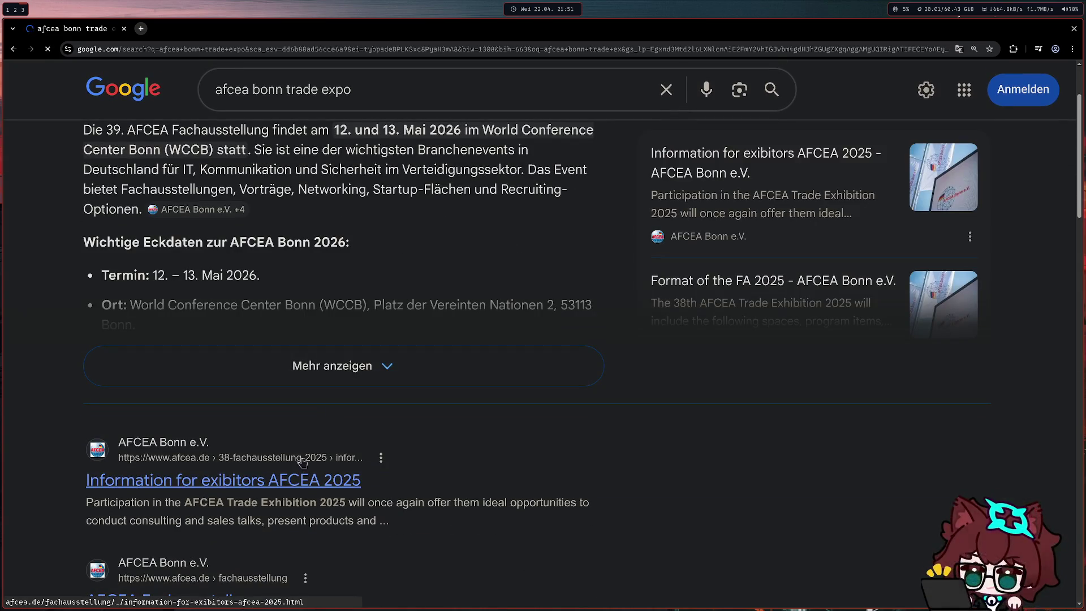
- Visit the AFCEA 2025 exhibitor information page, then the AFCEA Fachausstellung overview
left_click(299, 463)
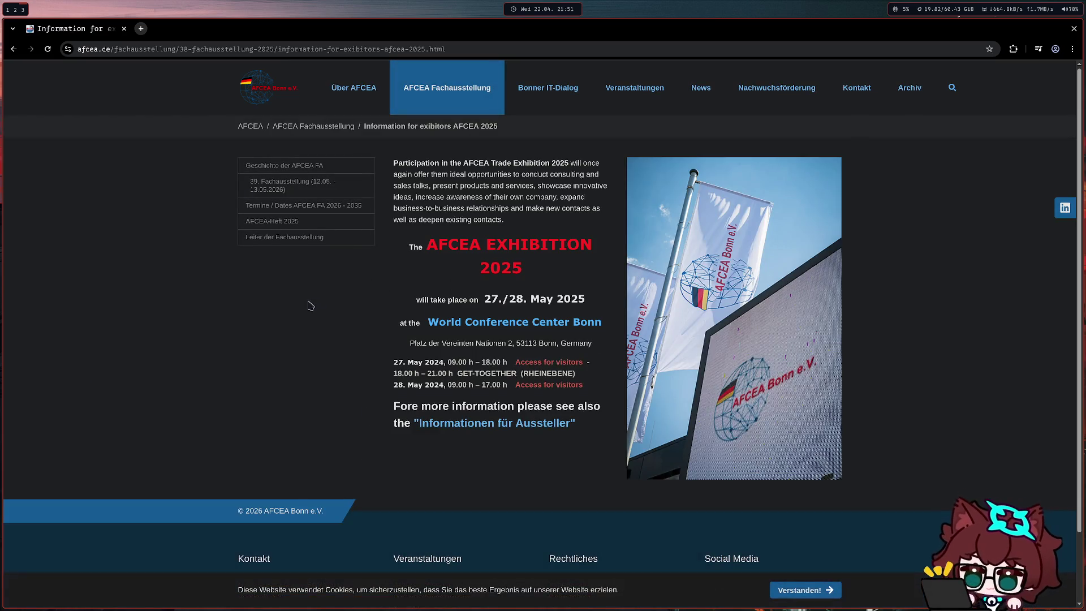
scroll(197, 327, "down", 2)
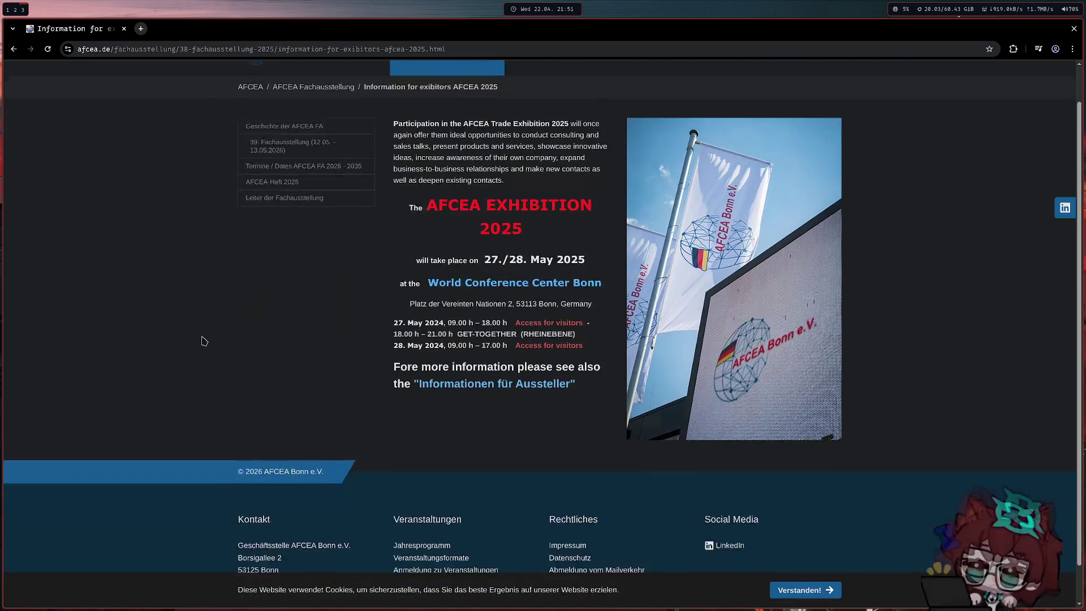
scroll(201, 339, "up", 2)
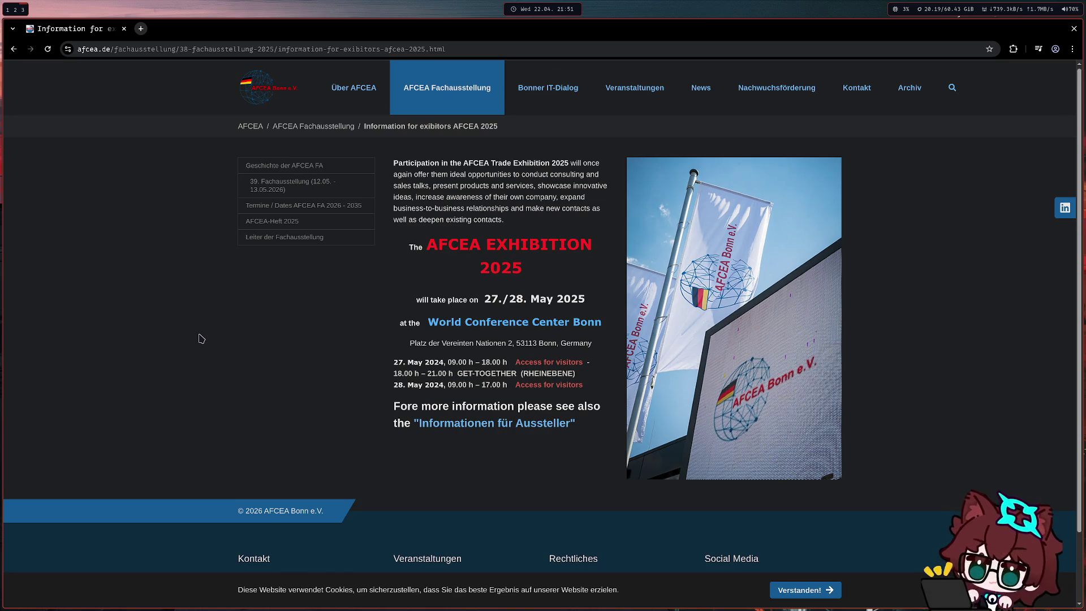
left_click(326, 128)
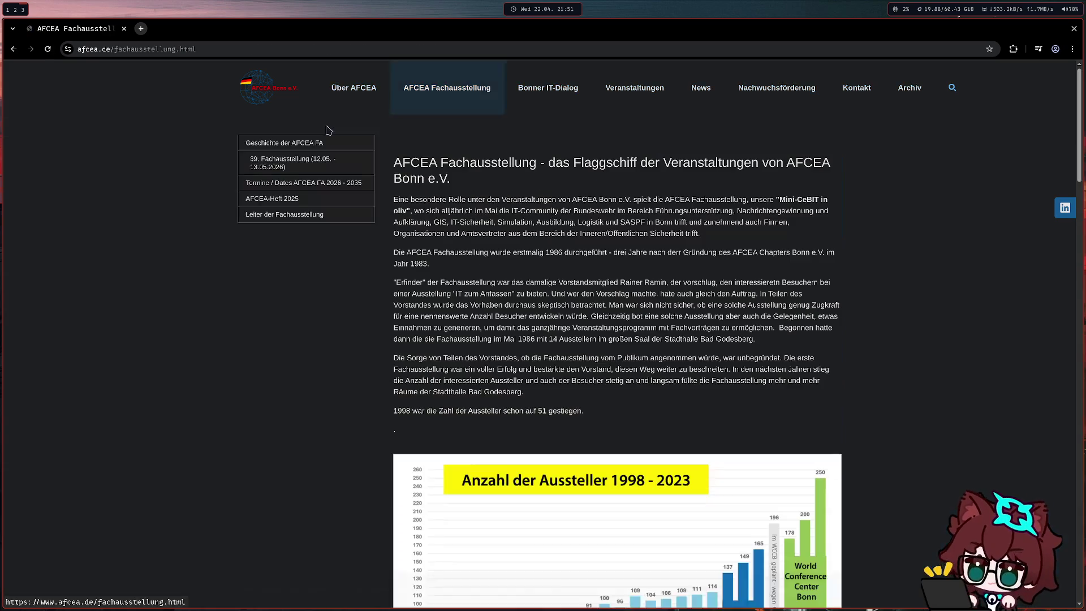
scroll(186, 213, "down", 3)
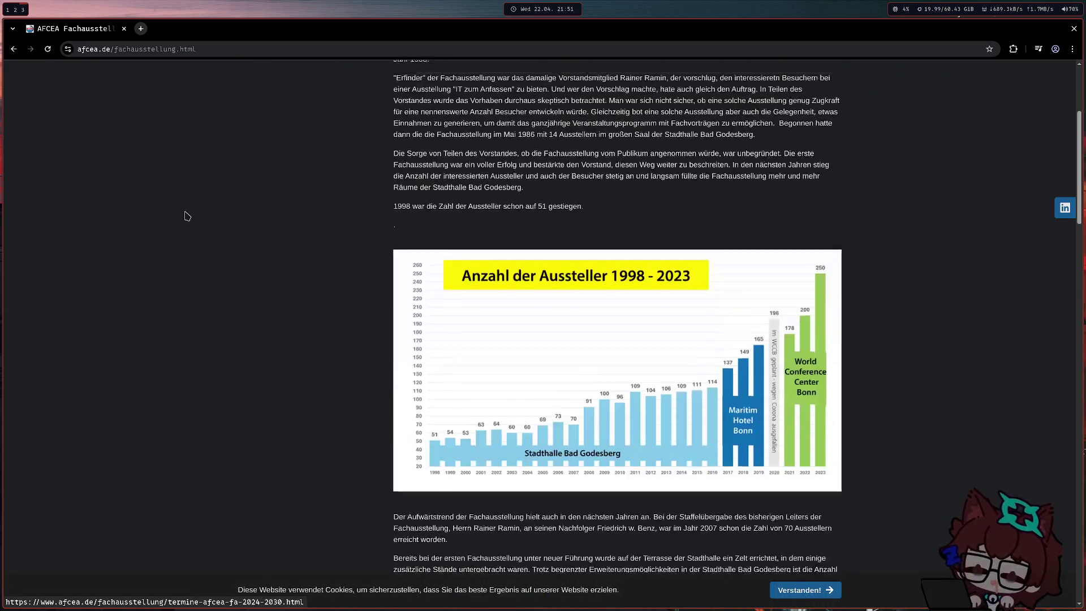
scroll(187, 214, "up", 3)
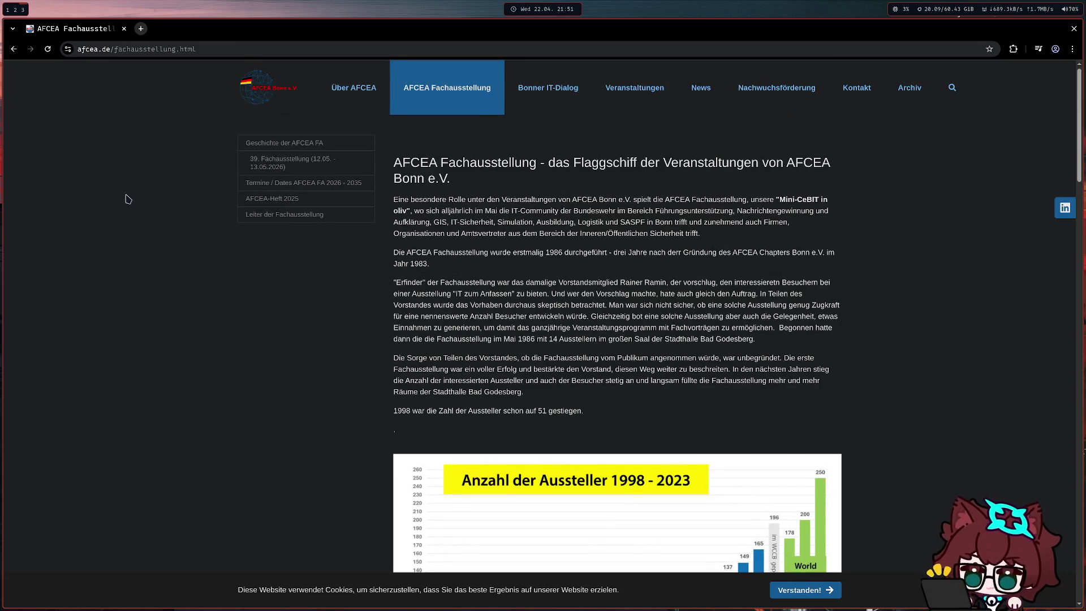
scroll(164, 206, "down", 3)
scroll(165, 207, "down", 5)
scroll(404, 305, "down", 2)
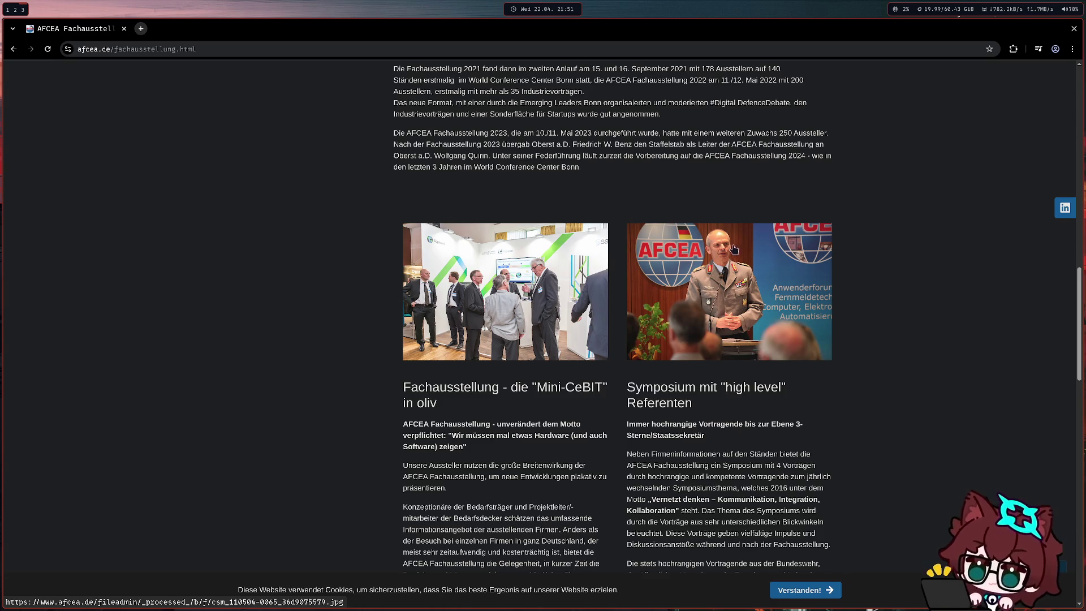
scroll(779, 301, "down", 3)
scroll(902, 308, "down", 4)
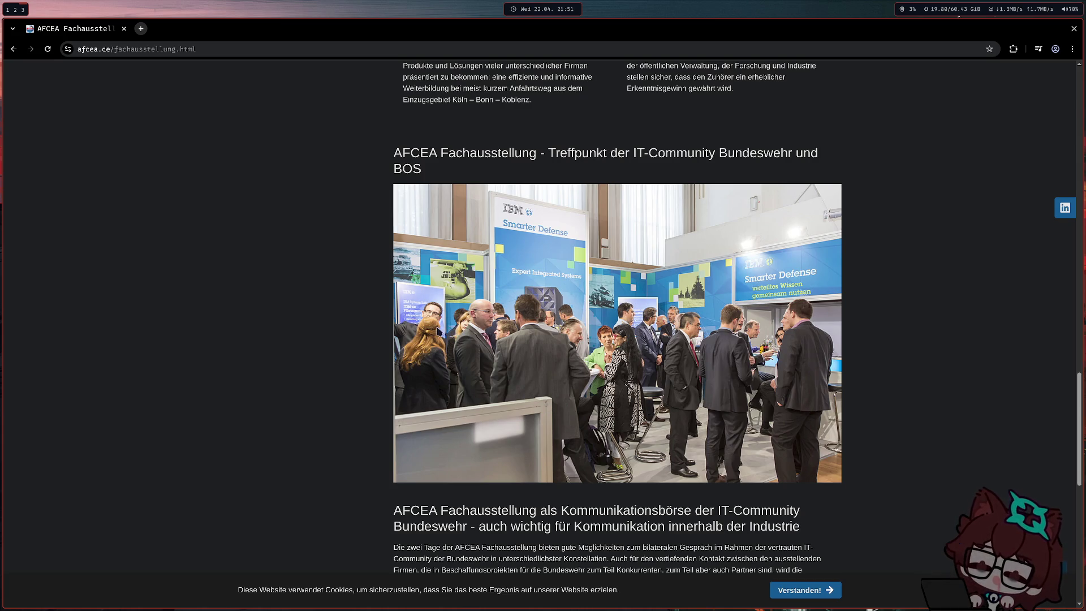
scroll(288, 327, "down", 7)
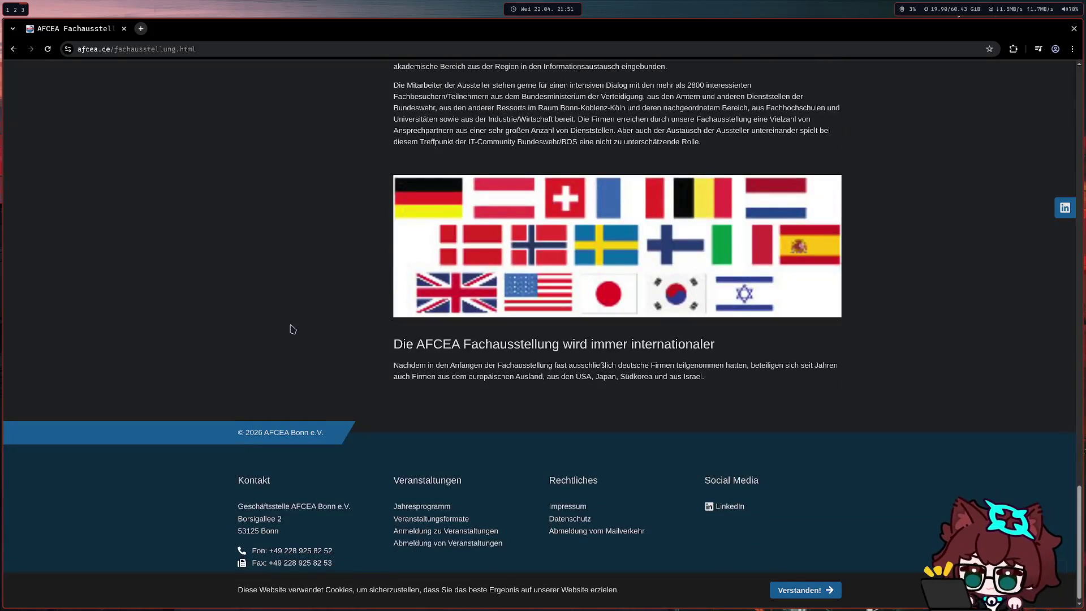
scroll(292, 329, "up", 5)
scroll(288, 331, "up", 5)
scroll(289, 333, "up", 5)
scroll(286, 337, "up", 3)
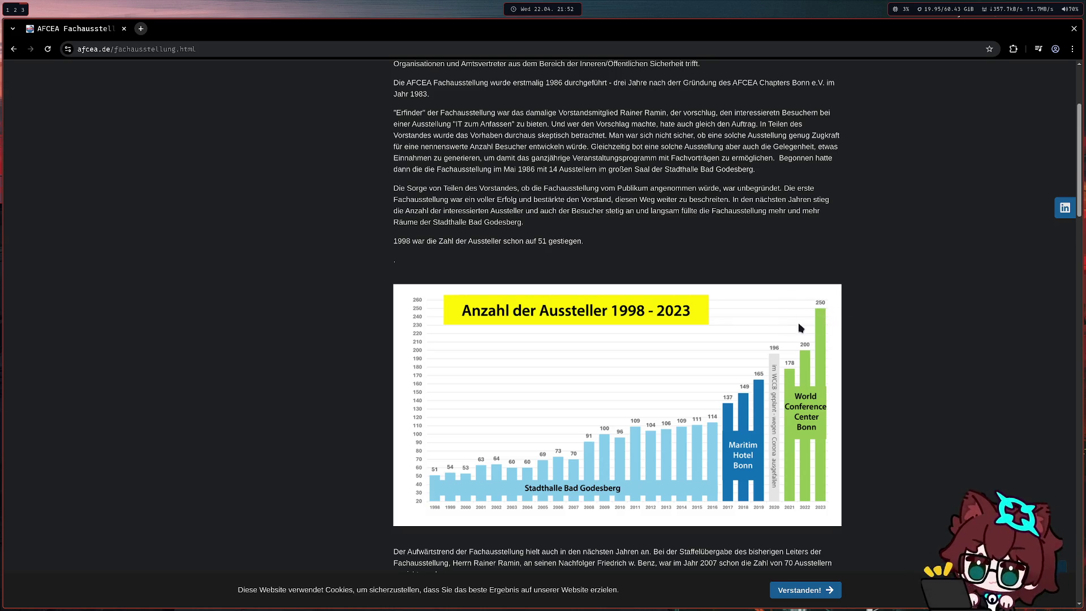
scroll(634, 360, "up", 2)
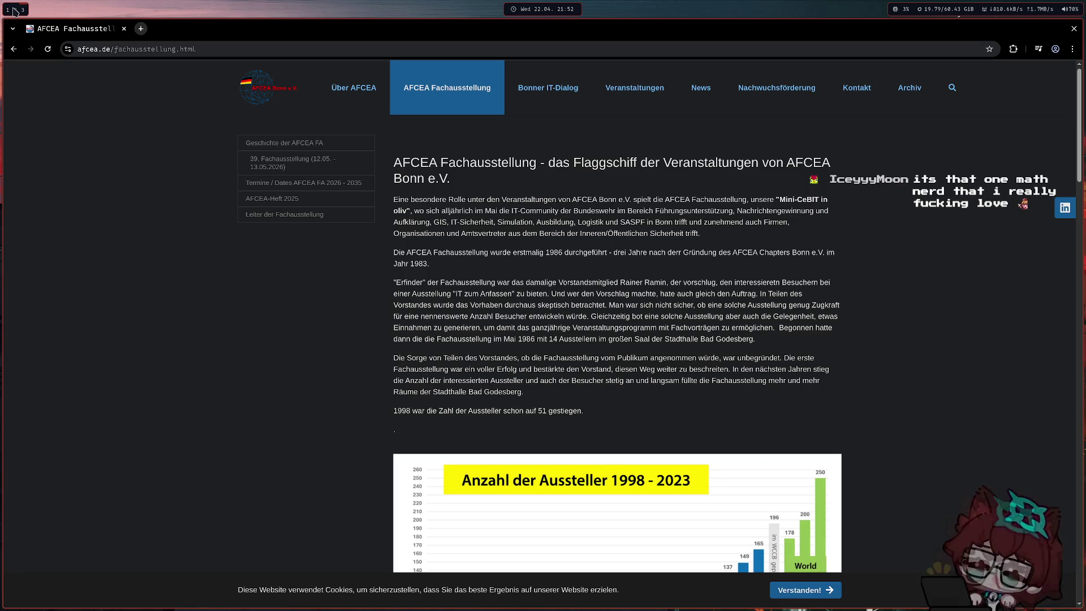
- Switch from Chromium back to the GoodNotes notebook
left_click(17, 9)
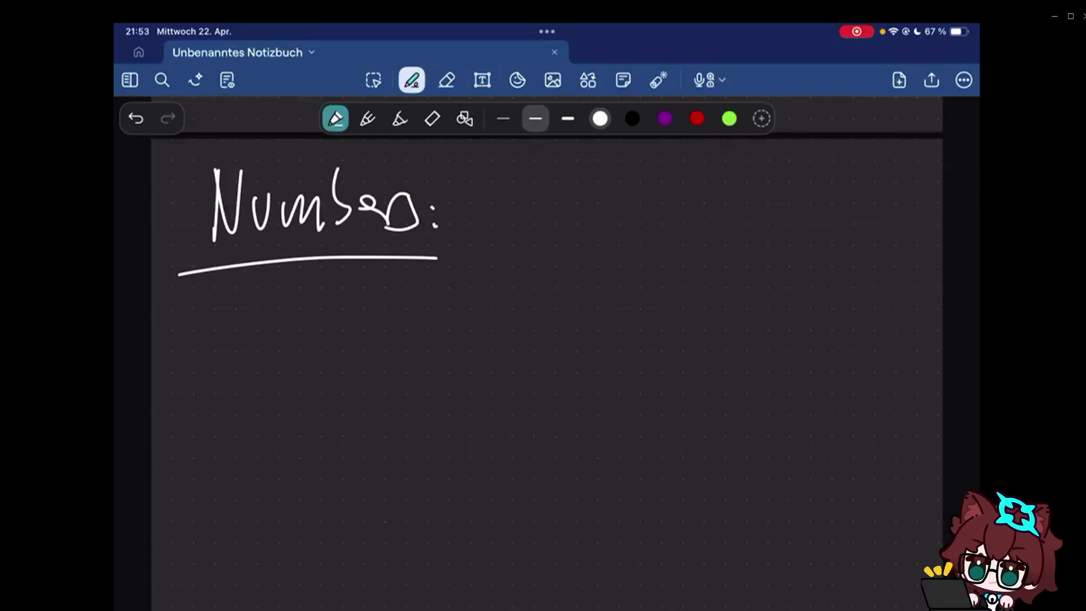
scroll(547, 357, "down", 1)
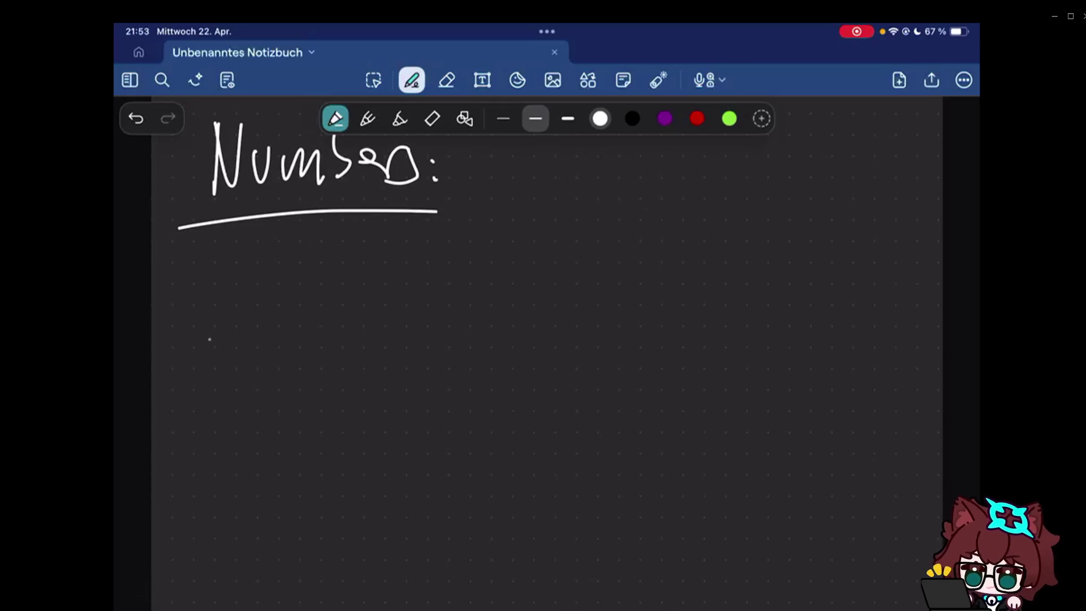
- Make stray dots under the Numbers heading, erase them, and return to the pen
left_click(179, 263)
left_click(446, 80)
left_click_drag(177, 262, 192, 268)
left_click(412, 80)
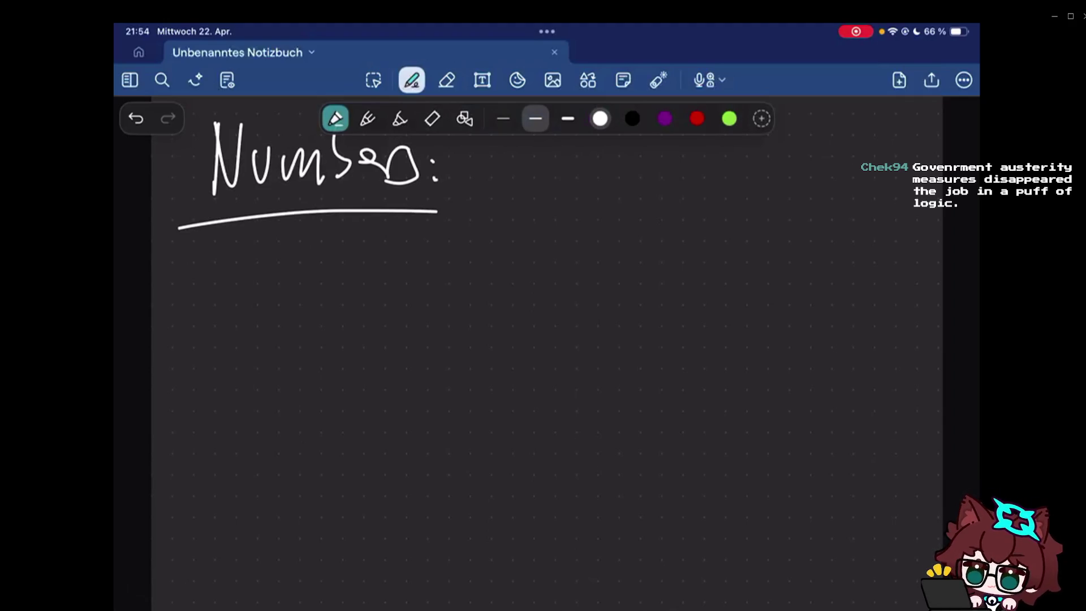
scroll(547, 356, "up", 2)
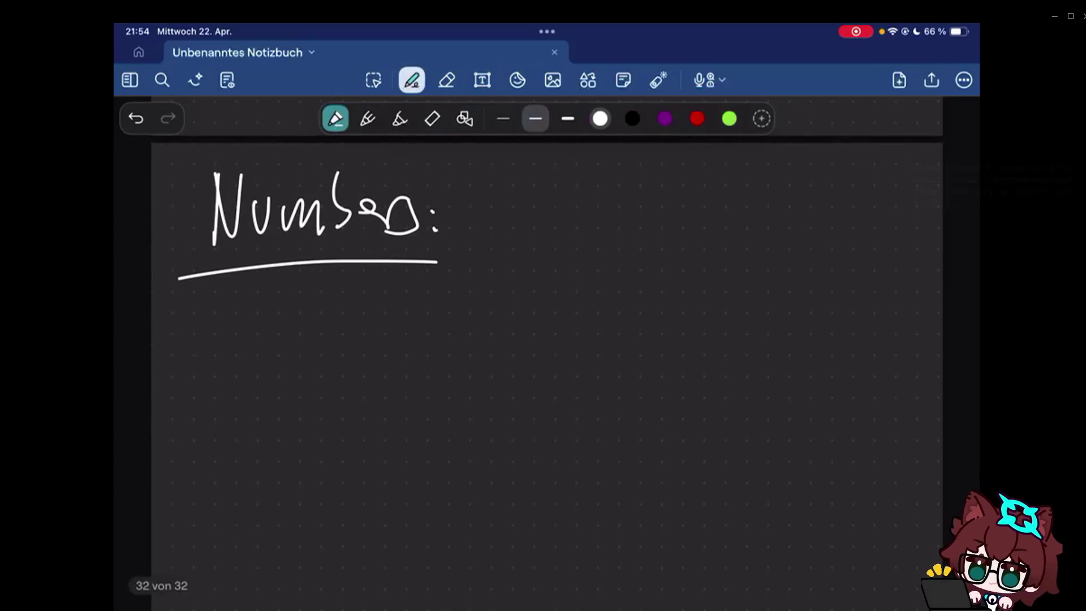
scroll(547, 356, "down", 1)
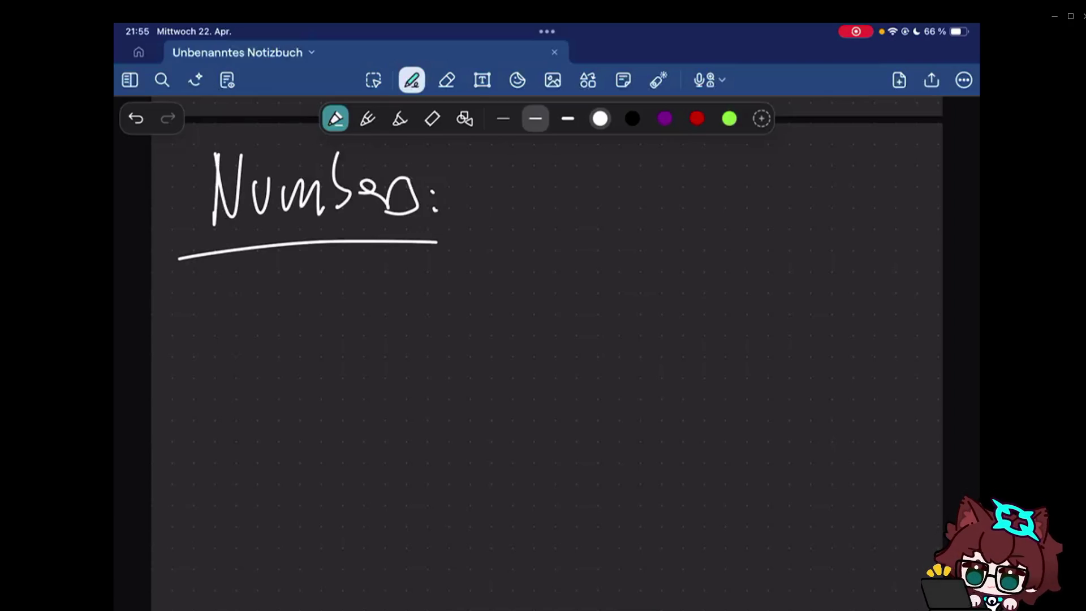
scroll(547, 357, "up", 10)
scroll(547, 356, "up", 5)
scroll(547, 356, "up", 5)
scroll(547, 356, "up", 5)
scroll(548, 357, "up", 5)
scroll(547, 356, "down", 2)
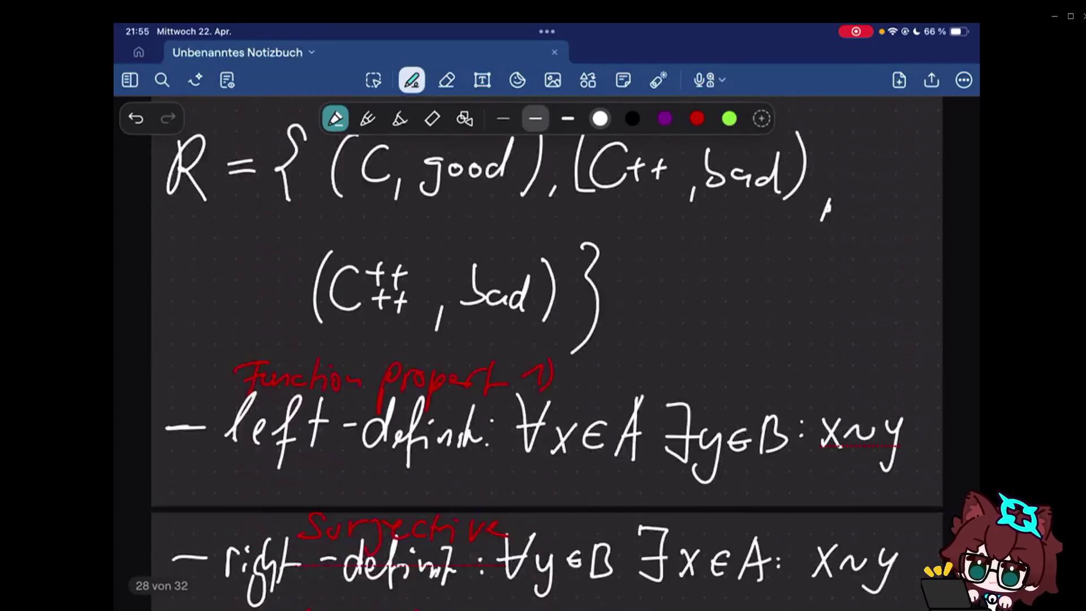
scroll(547, 357, "up", 1)
scroll(547, 356, "up", 10)
scroll(547, 356, "up", 10)
scroll(547, 357, "up", 10)
scroll(547, 357, "up", 10)
scroll(546, 356, "up", 5)
scroll(547, 357, "up", 3)
scroll(548, 357, "up", 10)
scroll(547, 357, "up", 10)
scroll(547, 356, "up", 5)
scroll(547, 357, "up", 5)
scroll(547, 356, "up", 10)
scroll(547, 357, "up", 5)
scroll(548, 357, "up", 10)
scroll(547, 357, "up", 10)
scroll(547, 356, "up", 10)
scroll(547, 356, "up", 5)
scroll(547, 356, "up", 10)
scroll(547, 356, "down", 10)
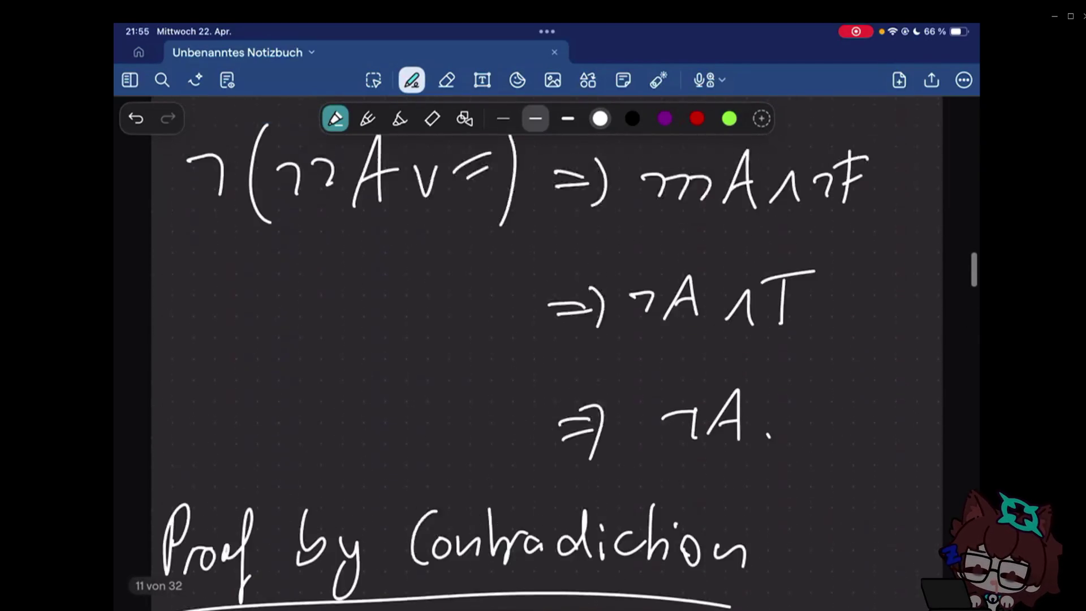
scroll(548, 356, "down", 10)
scroll(547, 357, "down", 10)
scroll(547, 356, "down", 5)
scroll(547, 357, "down", 5)
scroll(547, 357, "down", 5)
scroll(547, 357, "down", 5)
scroll(547, 354, "down", 10)
scroll(547, 353, "down", 10)
scroll(548, 354, "down", 10)
scroll(546, 353, "down", 5)
scroll(547, 353, "up", 3)
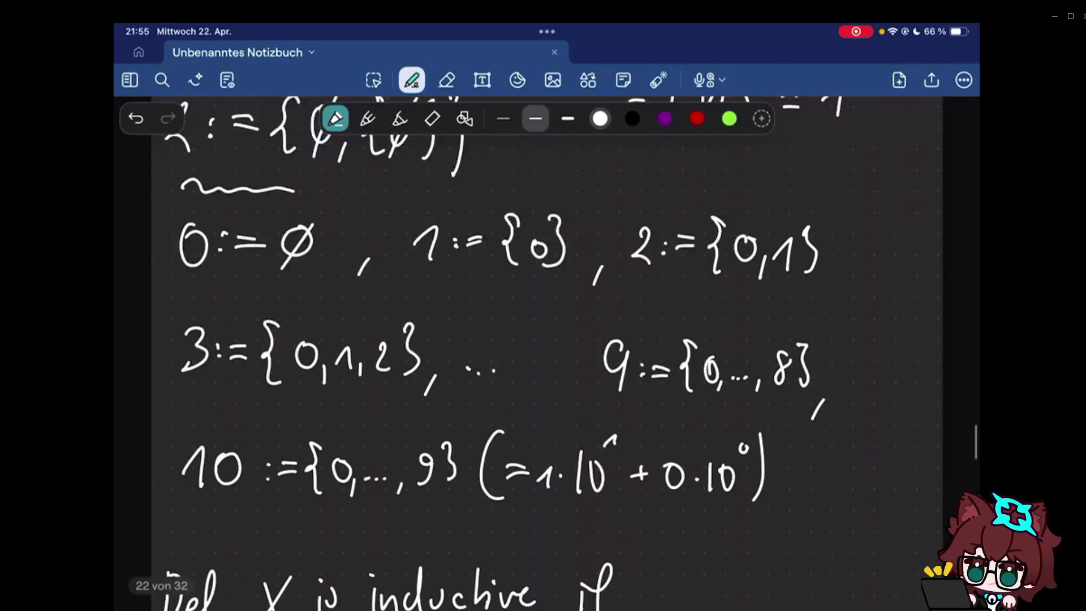
scroll(547, 353, "up", 3)
scroll(547, 353, "up", 3)
scroll(547, 353, "down", 1)
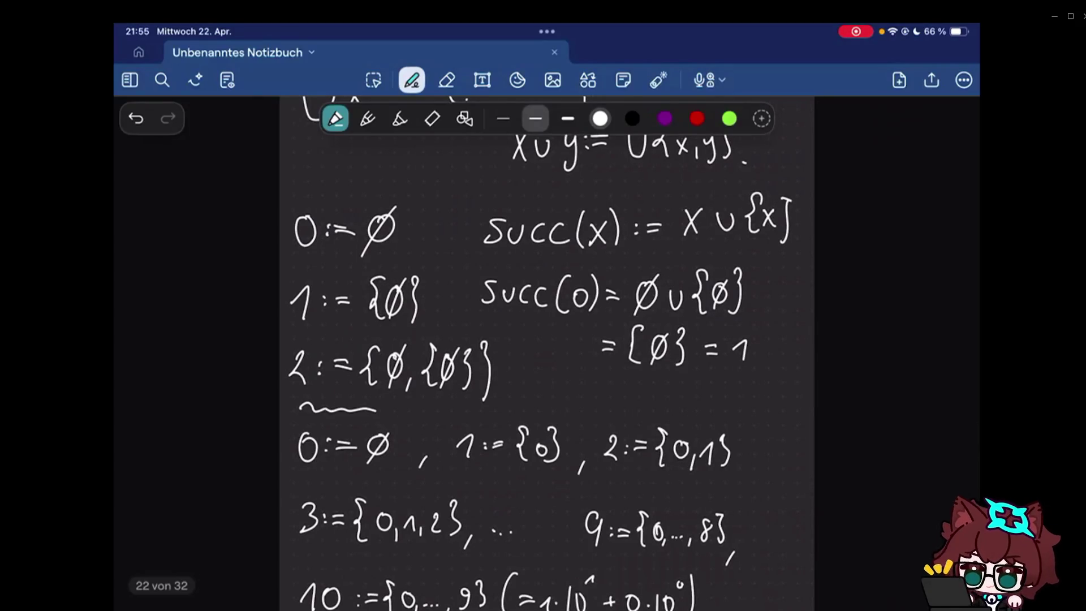
- Highlight 0:=∅, succ(x) := x ∪ {x} and the succ(0)=1 computation with fading laser marks
left_click(658, 80)
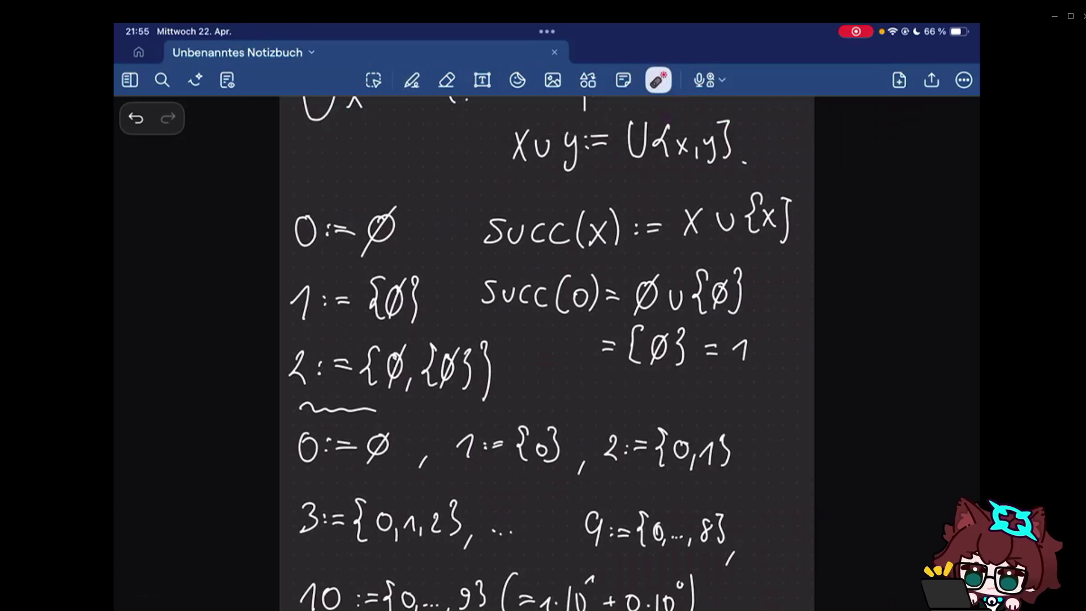
mouse_move(299, 260)
left_mouse_down()
mouse_move(398, 195)
mouse_move(289, 213)
left_mouse_up()
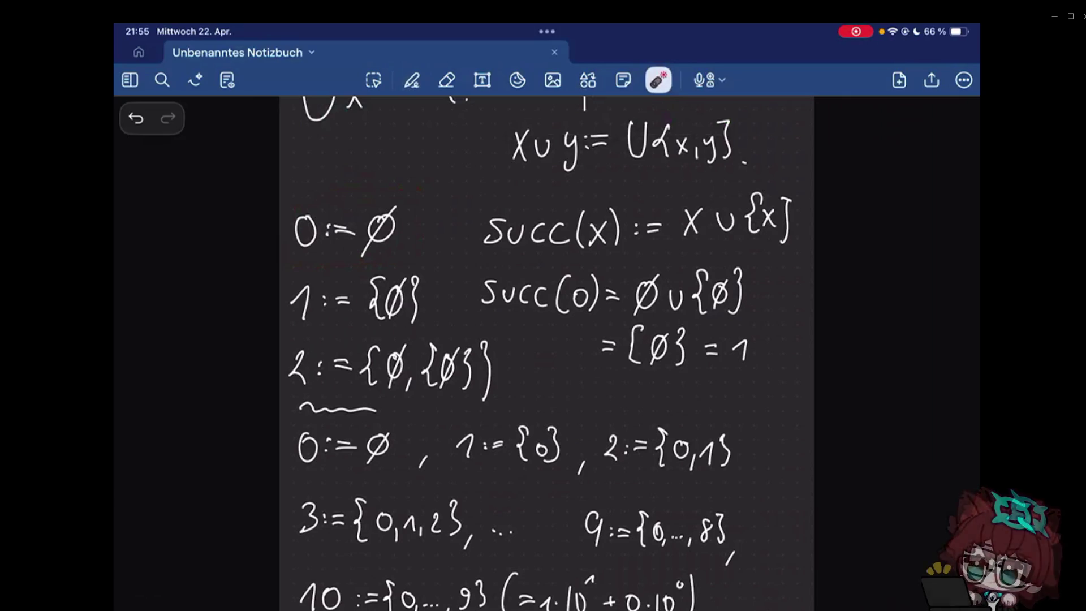
left_click_drag(423, 235, 398, 258)
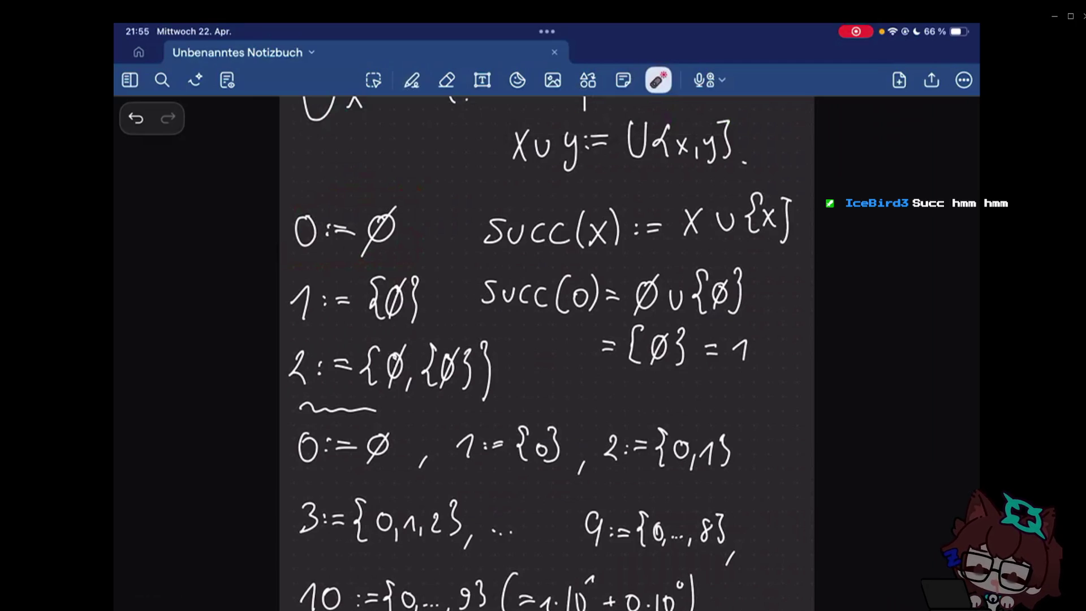
left_click_drag(307, 332, 302, 347)
left_click_drag(376, 326, 500, 342)
left_click_drag(489, 211, 584, 273)
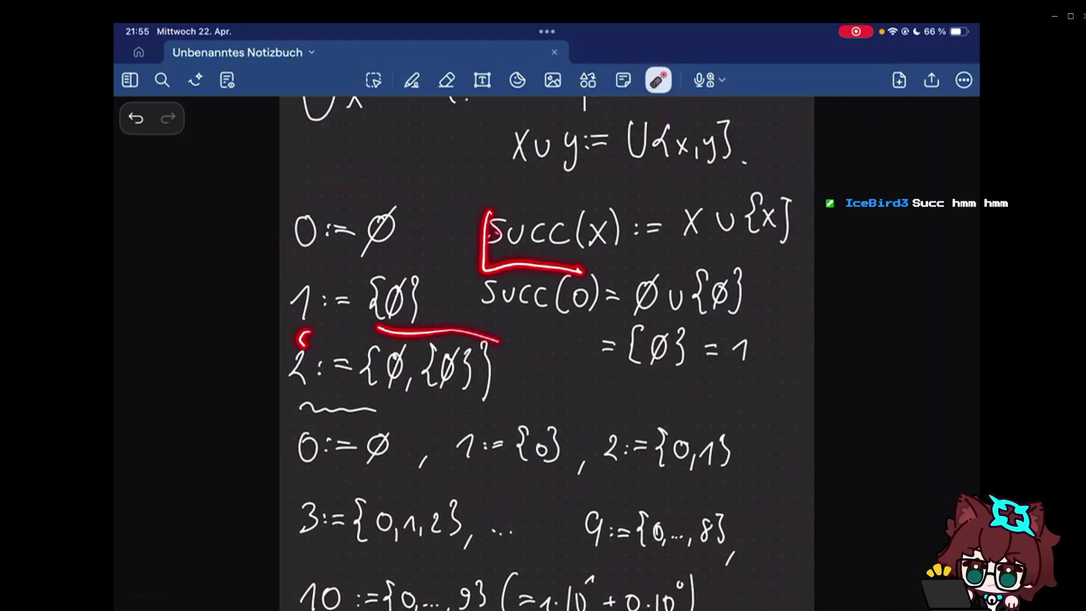
left_click_drag(486, 252, 565, 267)
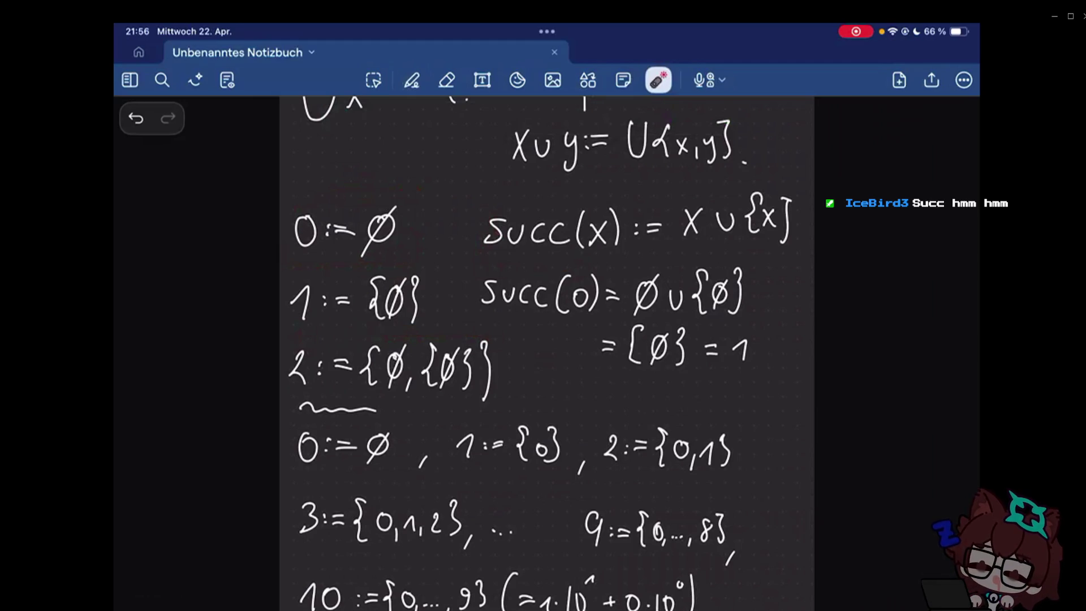
left_click_drag(684, 245, 782, 245)
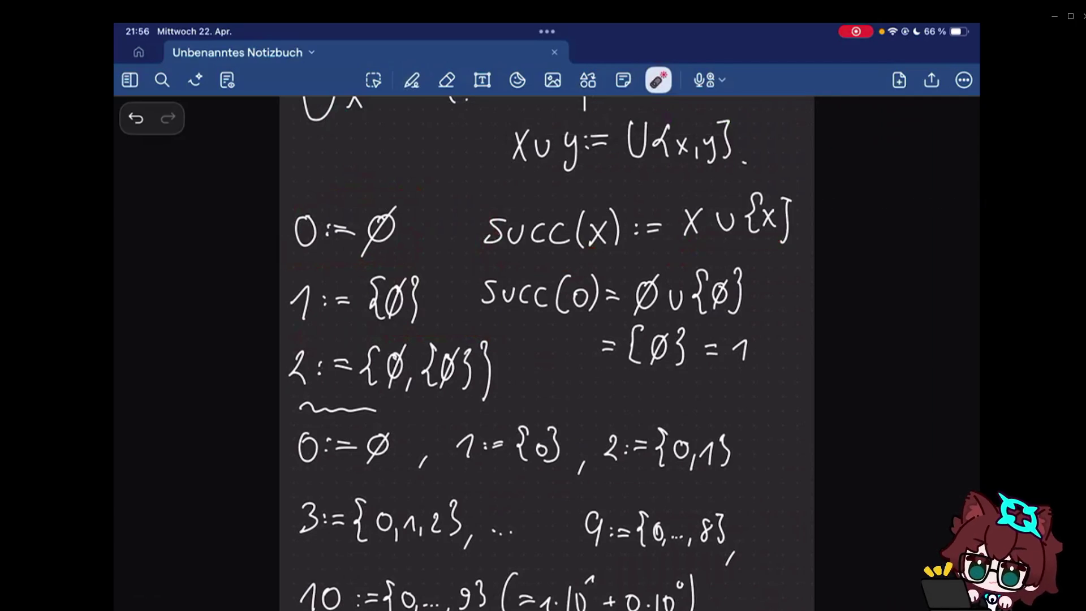
left_click_drag(758, 266, 764, 371)
left_click_drag(574, 302, 571, 303)
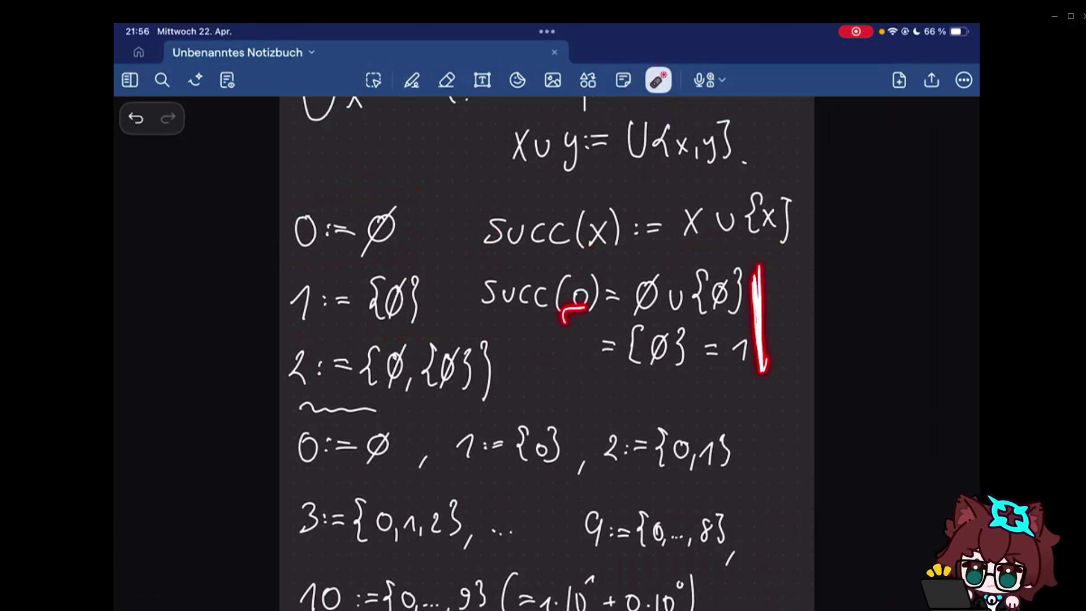
left_click_drag(727, 383, 765, 383)
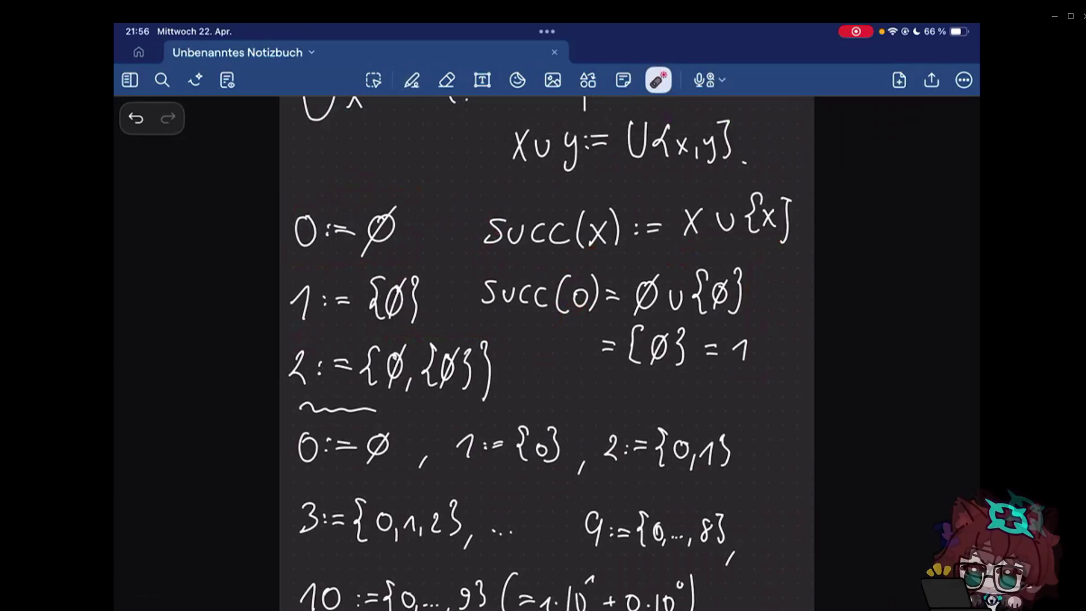
- Point out the numeral definitions 0, 1, 3, 9 and 10 with laser marks, including 1·10 + 0
left_click_drag(302, 489, 351, 489)
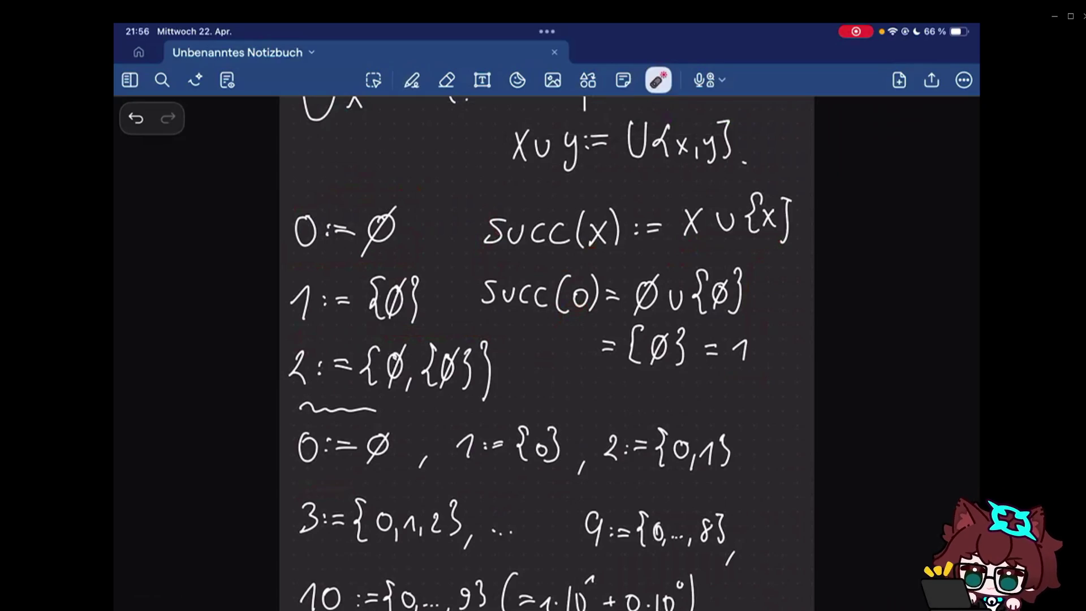
left_click_drag(290, 465, 382, 476)
left_click_drag(411, 421, 386, 472)
left_click_drag(460, 468, 697, 470)
left_click_drag(302, 548, 331, 547)
left_click_drag(382, 547, 403, 546)
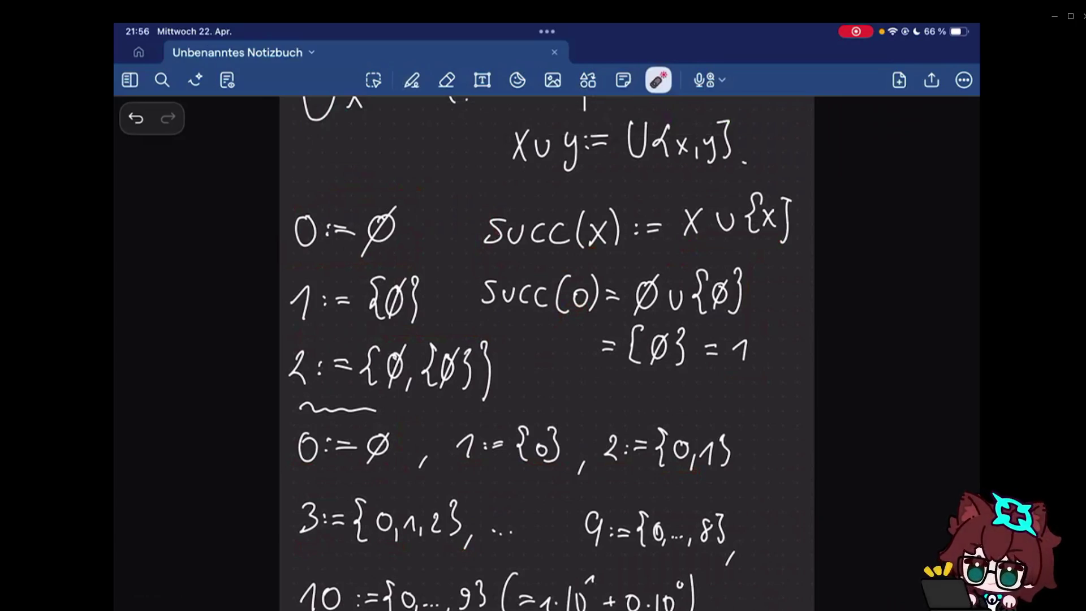
scroll(548, 352, "down", 3)
left_click_drag(556, 423, 611, 415)
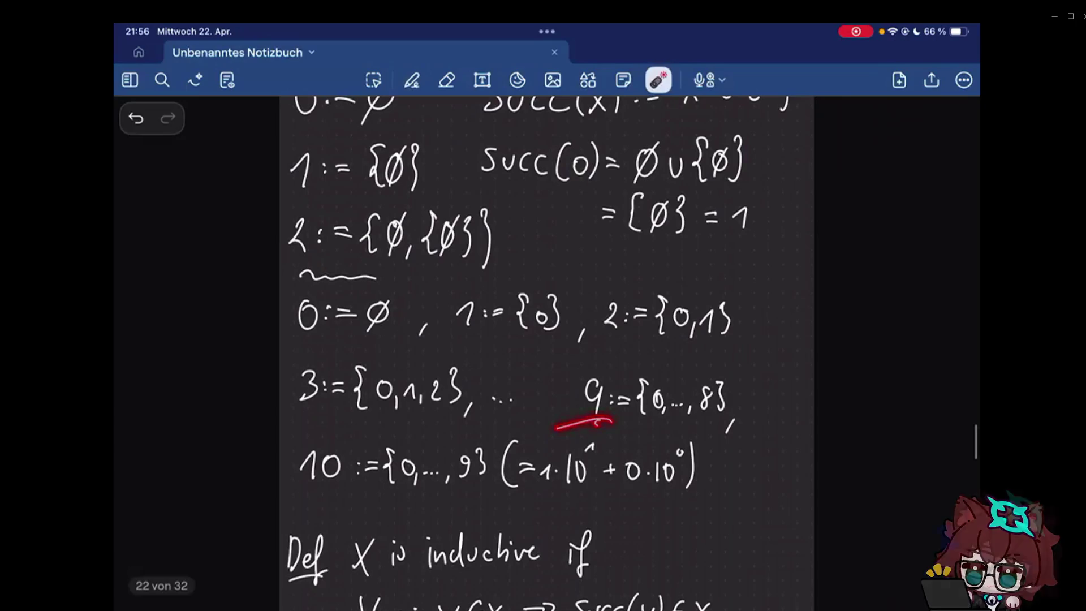
mouse_move(708, 446)
left_mouse_down()
mouse_move(420, 497)
mouse_move(342, 433)
mouse_move(704, 440)
left_mouse_up()
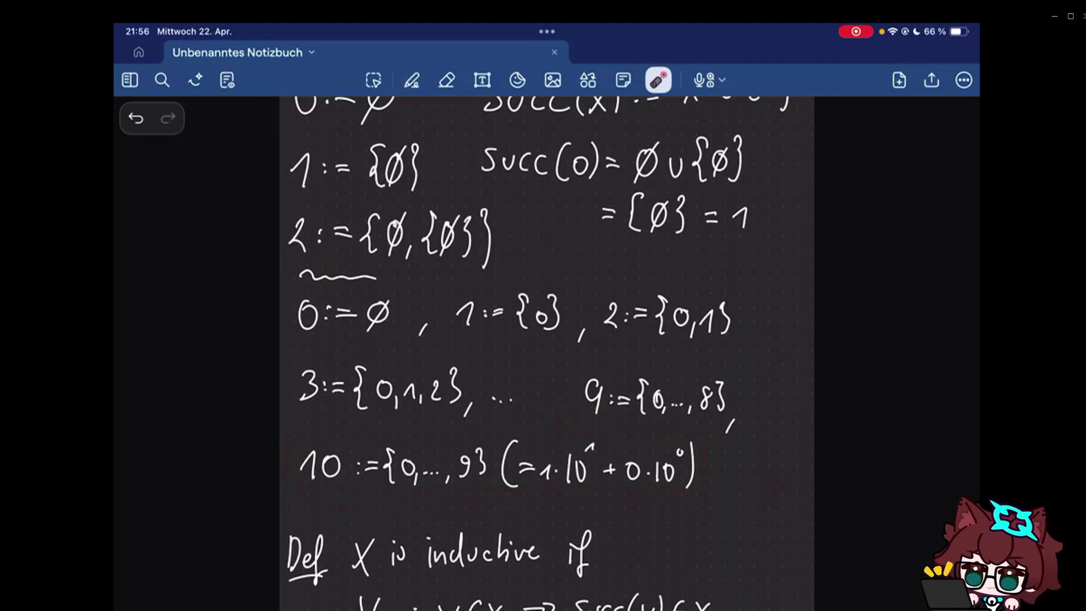
mouse_move(287, 426)
left_mouse_down()
mouse_move(285, 462)
mouse_move(731, 446)
mouse_move(289, 431)
left_mouse_up()
left_click_drag(740, 479, 771, 289)
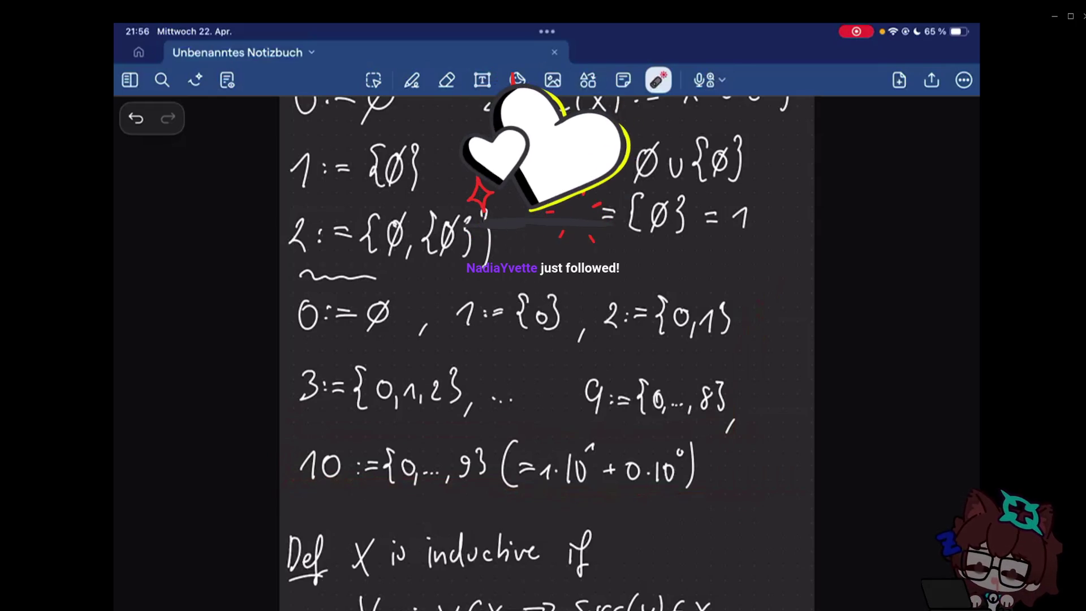
left_click_drag(547, 482, 632, 465)
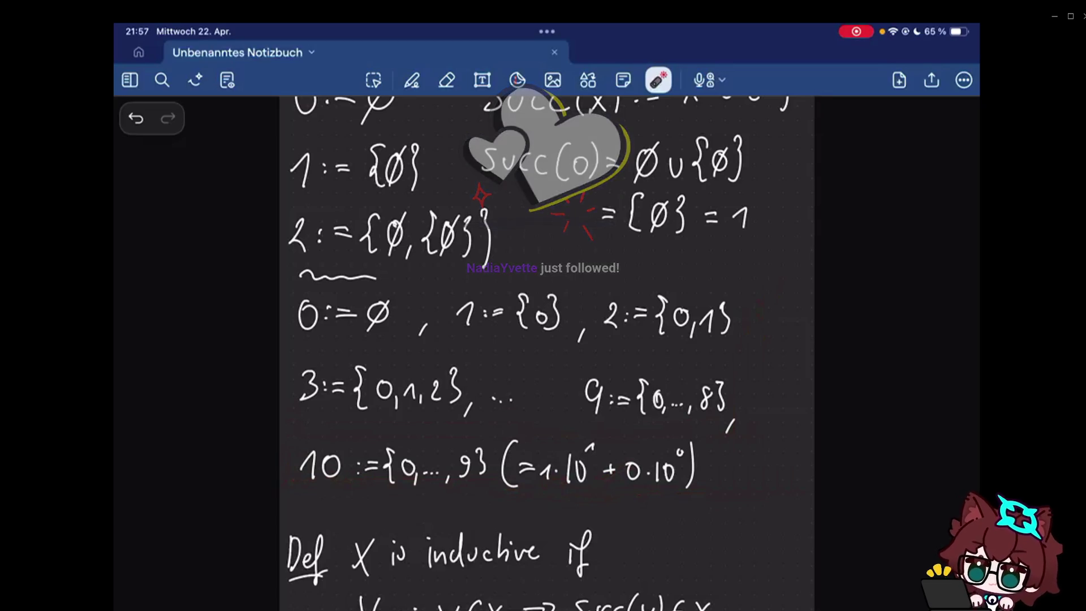
scroll(547, 352, "down", 15)
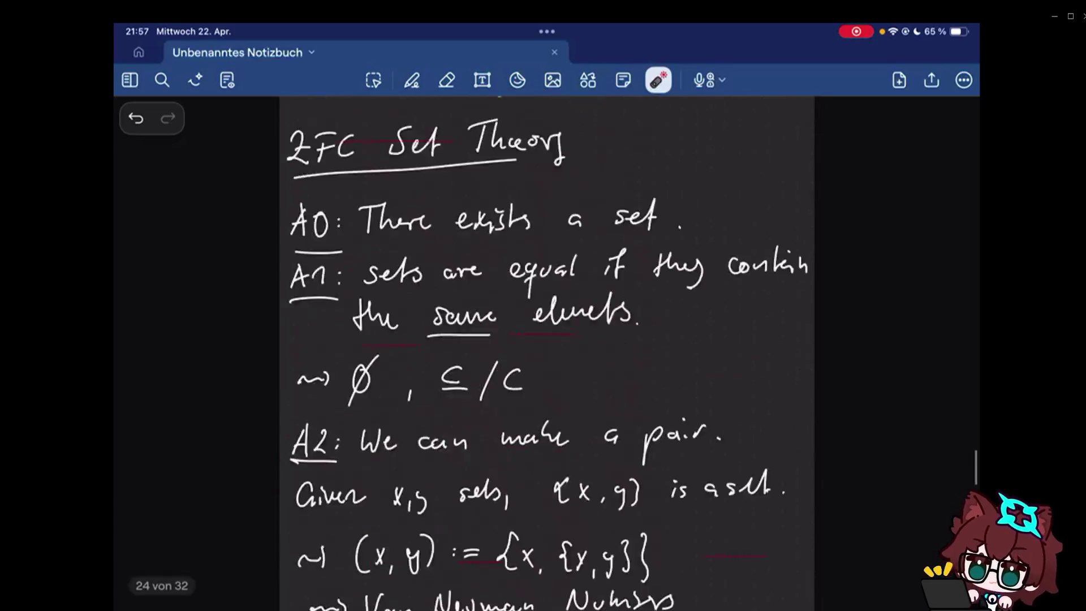
scroll(547, 352, "down", 10)
scroll(547, 352, "down", 10)
scroll(547, 352, "down", 5)
scroll(547, 353, "up", 10)
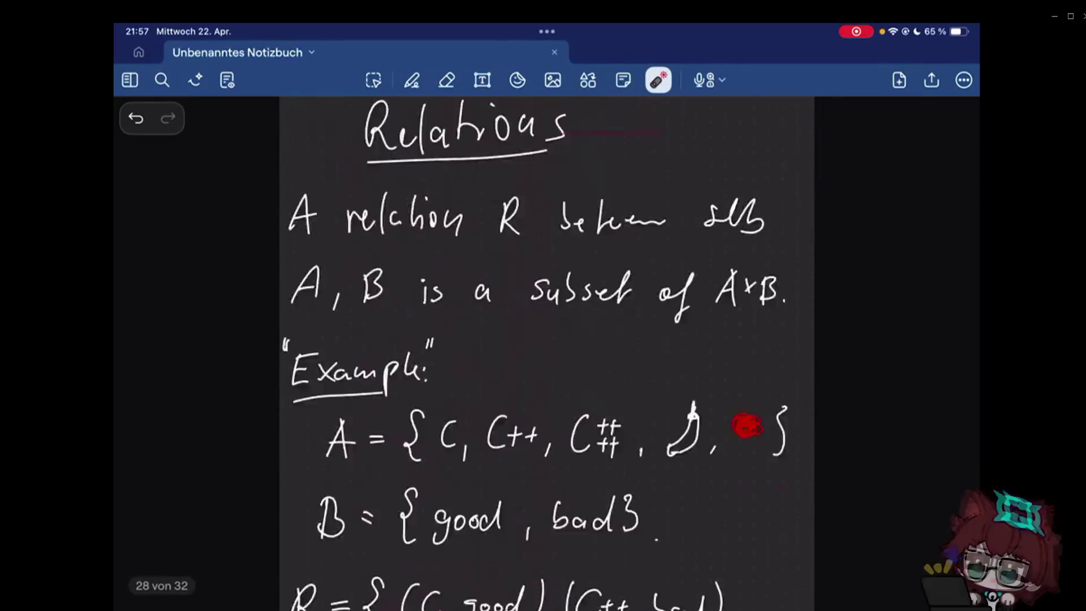
scroll(548, 352, "up", 10)
scroll(548, 352, "up", 10)
scroll(548, 352, "up", 5)
scroll(547, 352, "up", 5)
scroll(547, 352, "up", 5)
scroll(547, 352, "up", 5)
scroll(547, 352, "up", 5)
scroll(547, 352, "down", 1)
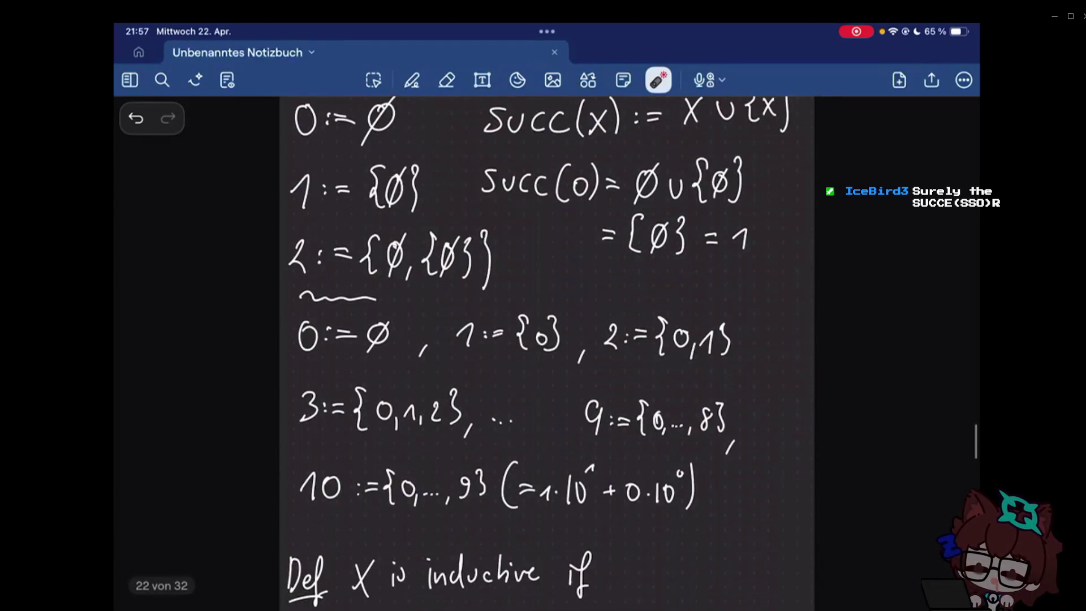
- Lasso-select the whole block of handwritten number definitions
left_click(373, 79)
left_click_drag(286, 111, 797, 556)
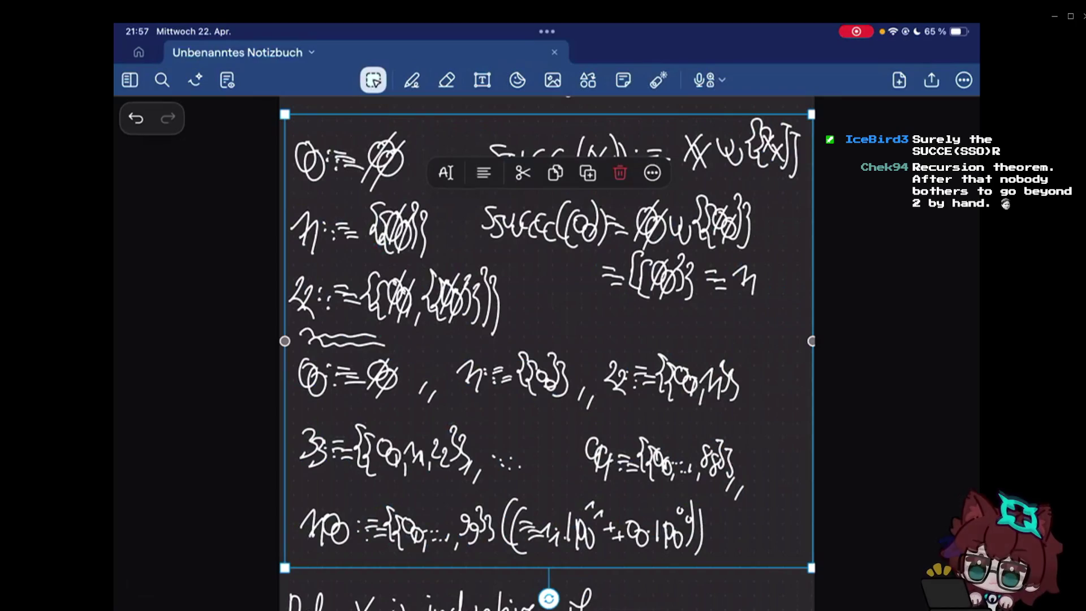
scroll(547, 356, "up", 15)
scroll(547, 356, "up", 15)
scroll(548, 357, "down", 10)
scroll(547, 356, "down", 10)
scroll(547, 357, "down", 10)
scroll(547, 357, "down", 10)
scroll(548, 356, "down", 10)
scroll(548, 356, "down", 2)
scroll(547, 356, "up", 3)
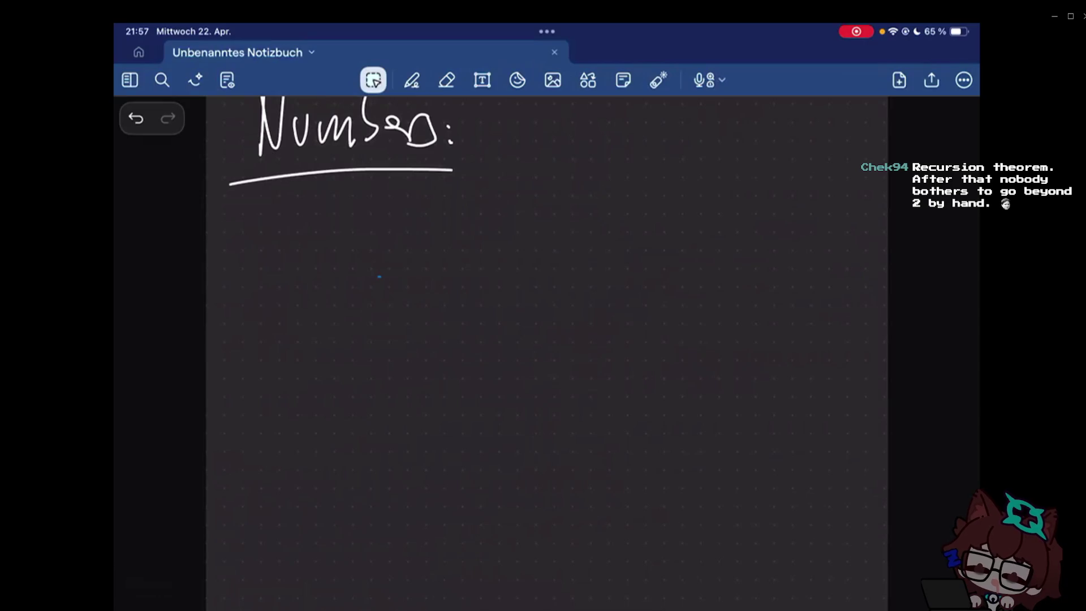
- Paste the number definitions block and drag it into place under the Numbers heading
left_click(380, 276)
left_click(165, 250)
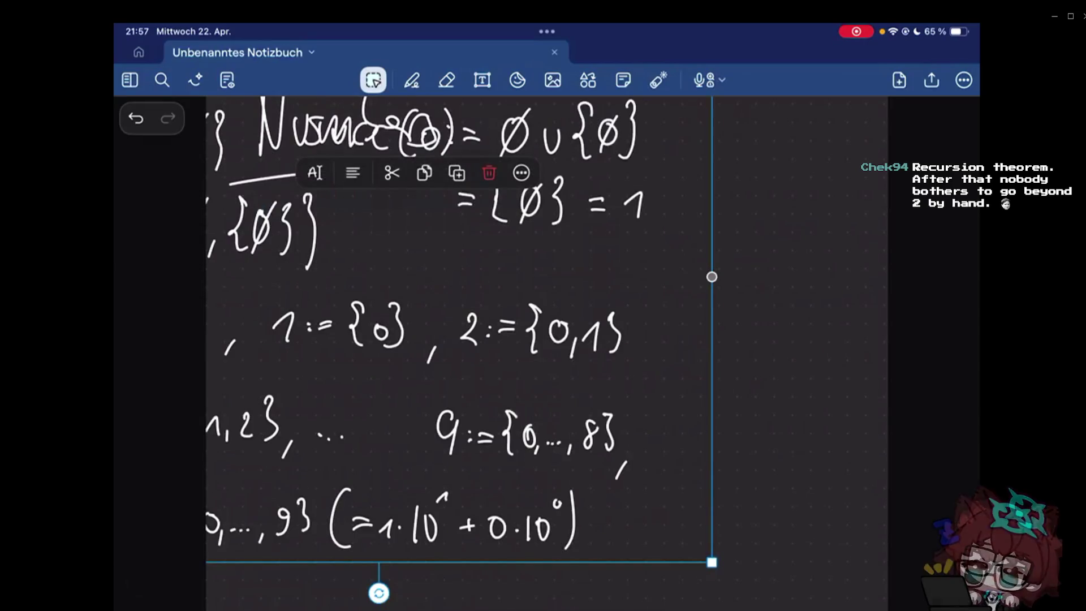
scroll(462, 348, "down", 3)
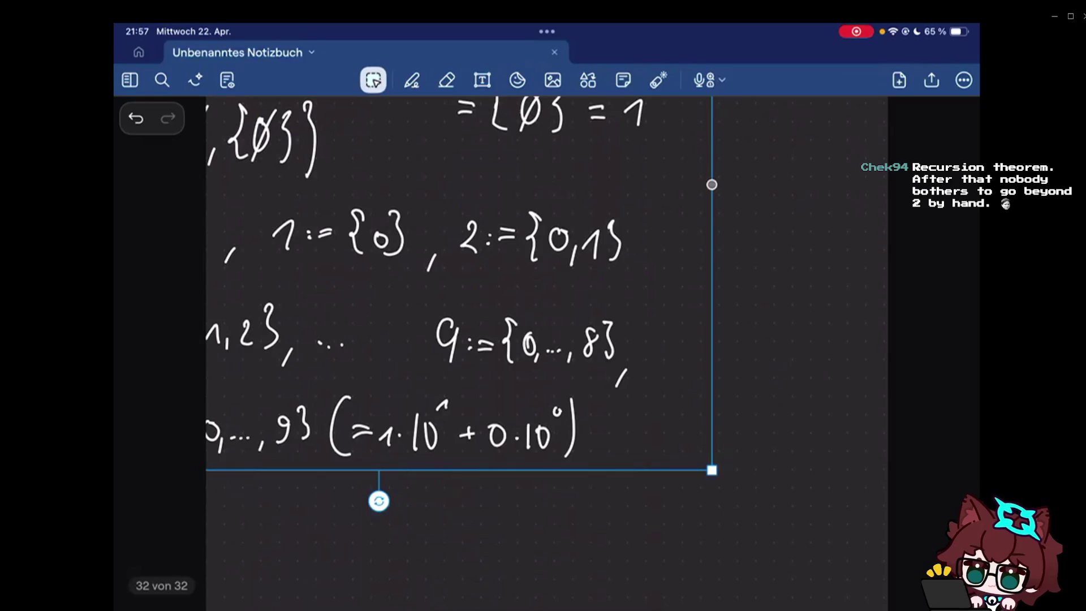
mouse_move(459, 281)
left_mouse_down()
mouse_move(416, 263)
mouse_move(454, 277)
left_mouse_up()
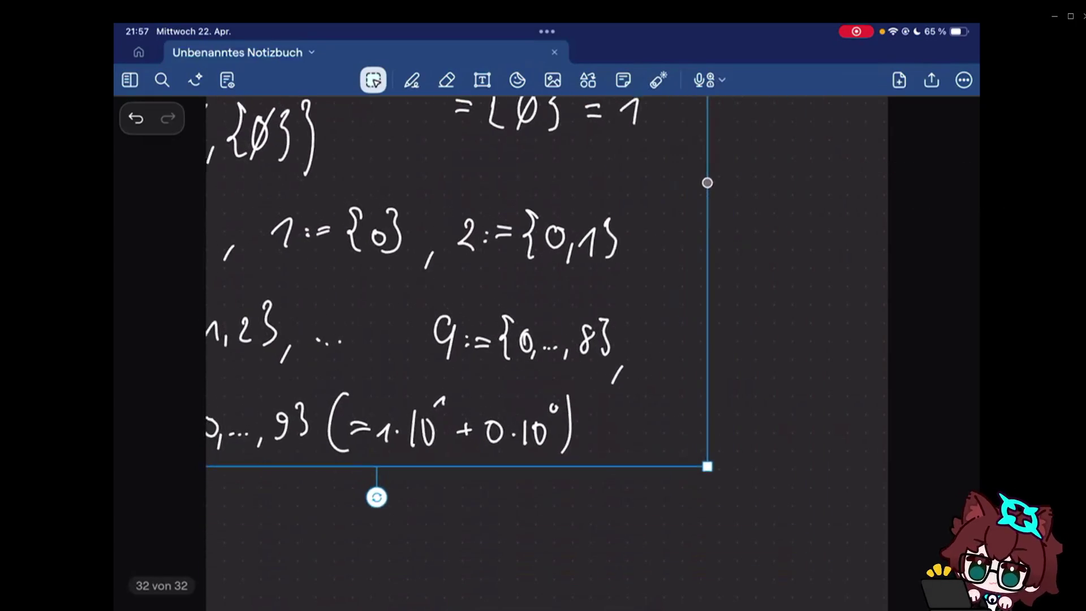
scroll(463, 357, "up", 5)
left_click_drag(475, 374, 661, 547)
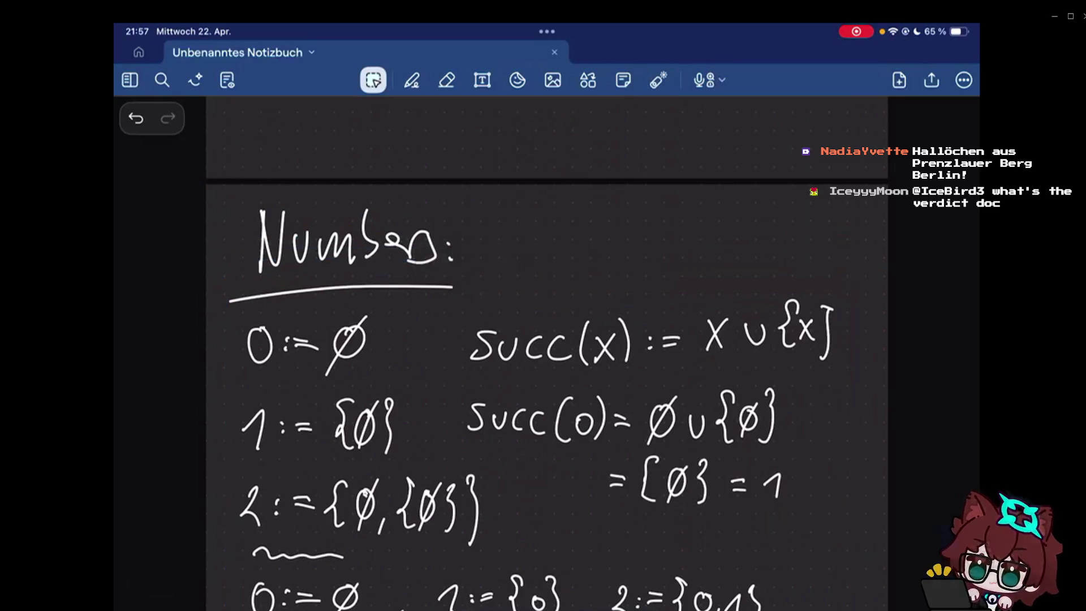
scroll(540, 371, "down", 3)
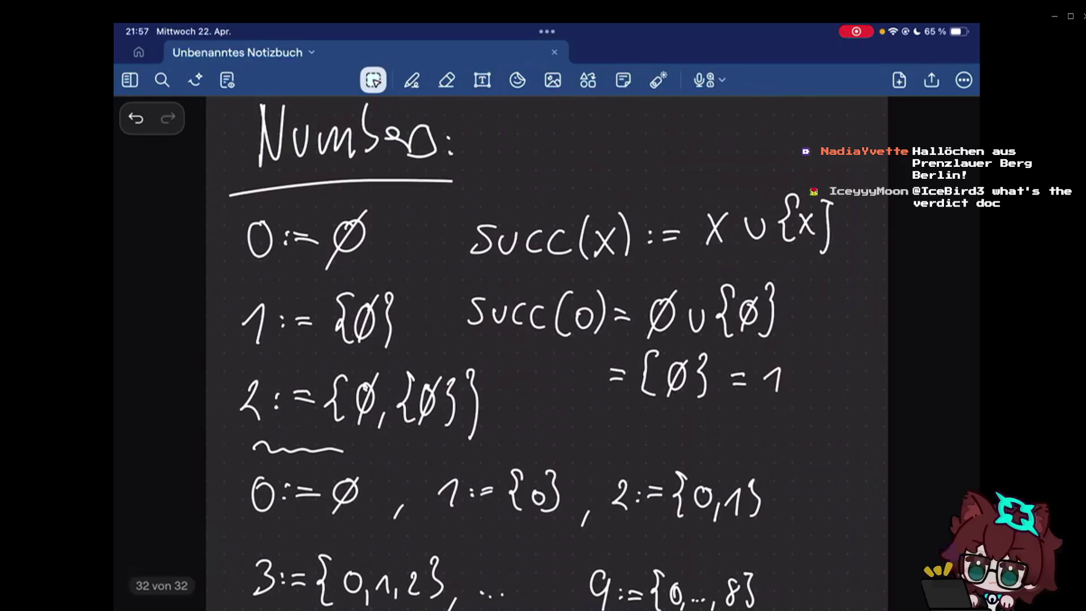
scroll(542, 356, "down", 2)
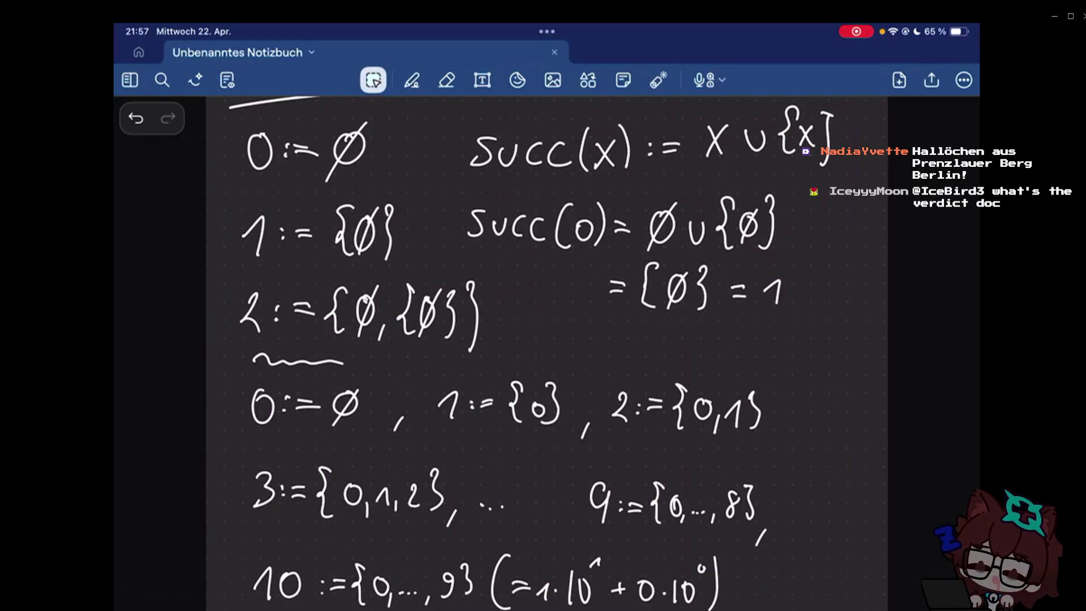
scroll(543, 339, "up", 2)
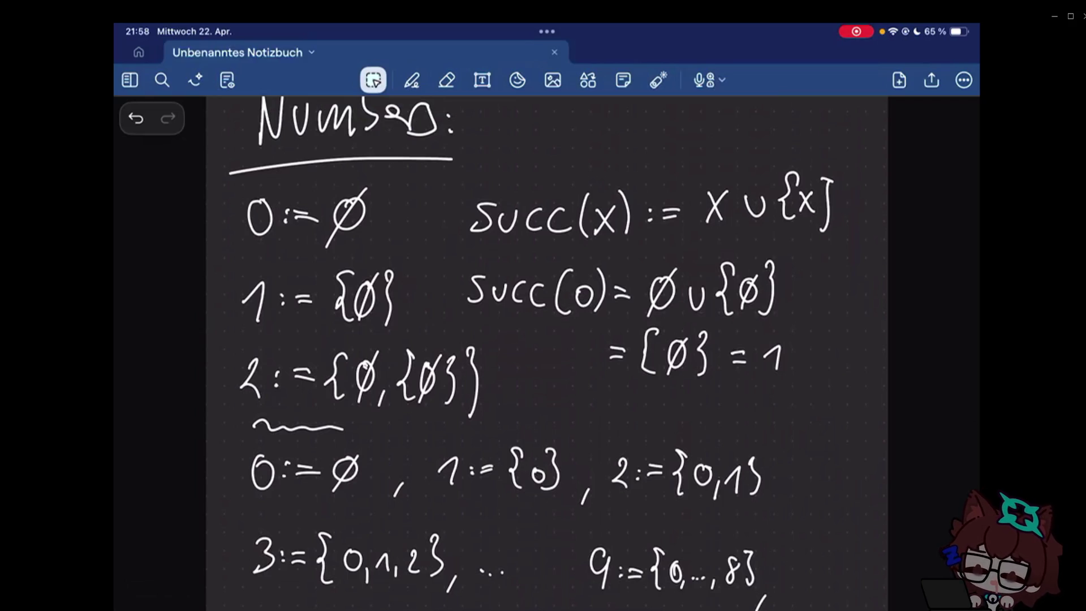
left_click(658, 80)
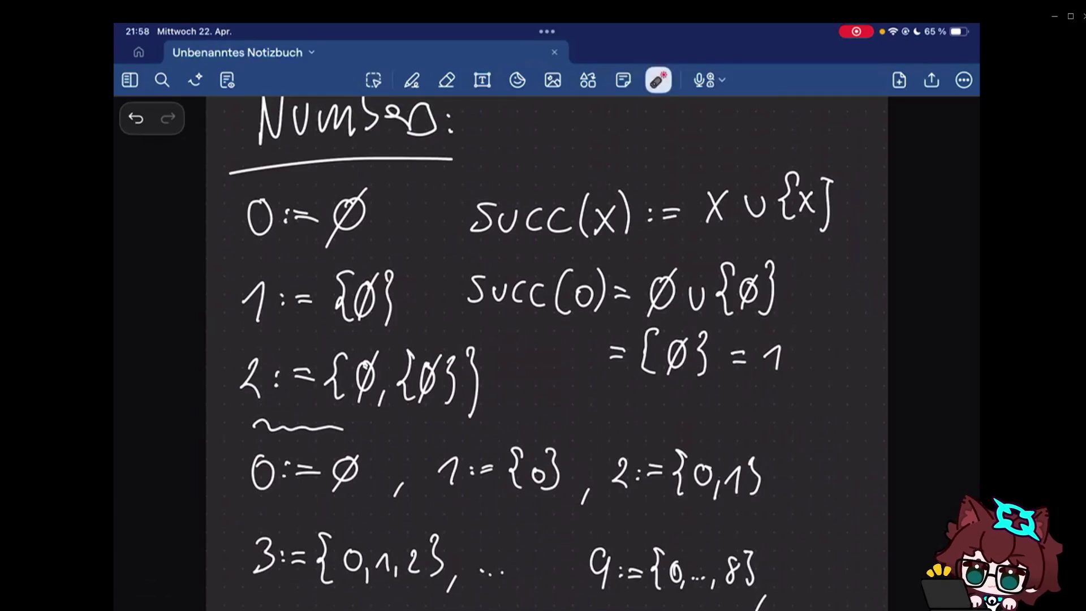
scroll(548, 340, "down", 2)
left_click_drag(241, 442, 773, 520)
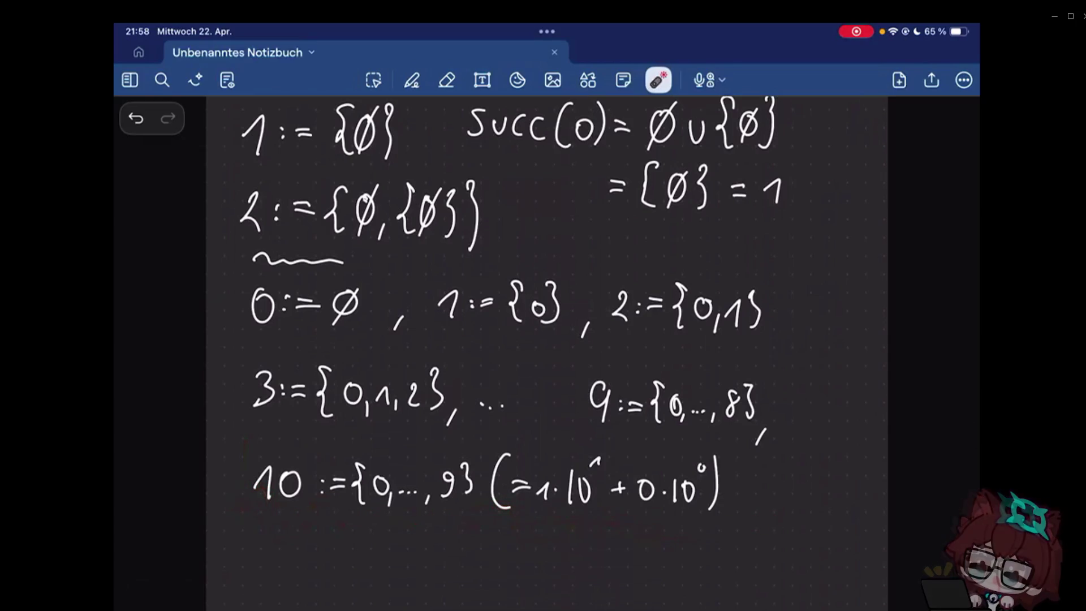
scroll(548, 340, "up", 2)
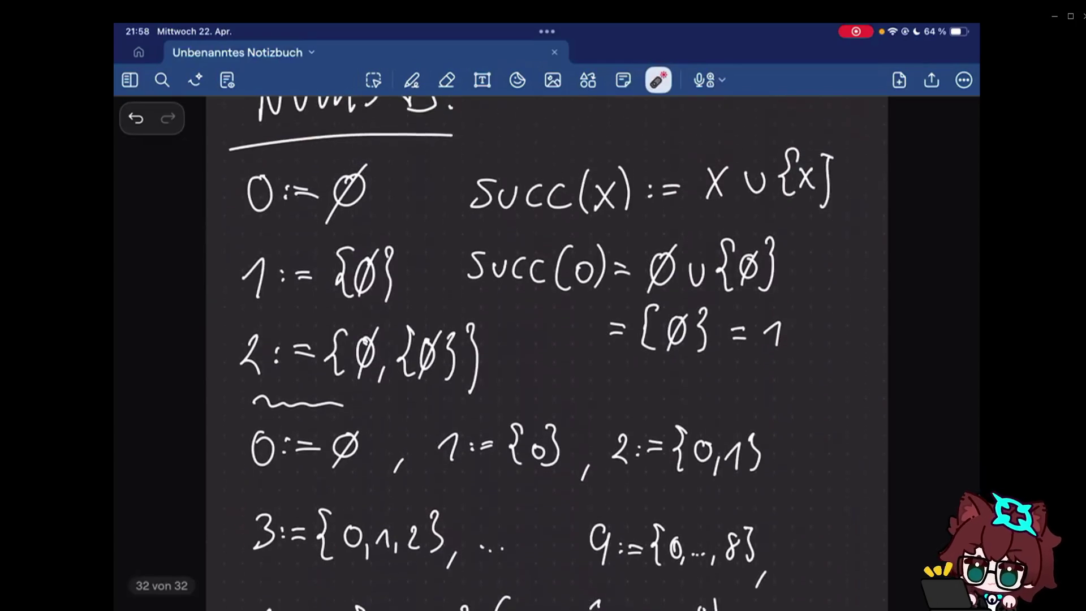
- Laser-mark the 0, 1, 2 definitions and the set {∅,{∅}}, then resume pen writing
left_click_drag(244, 178, 211, 590)
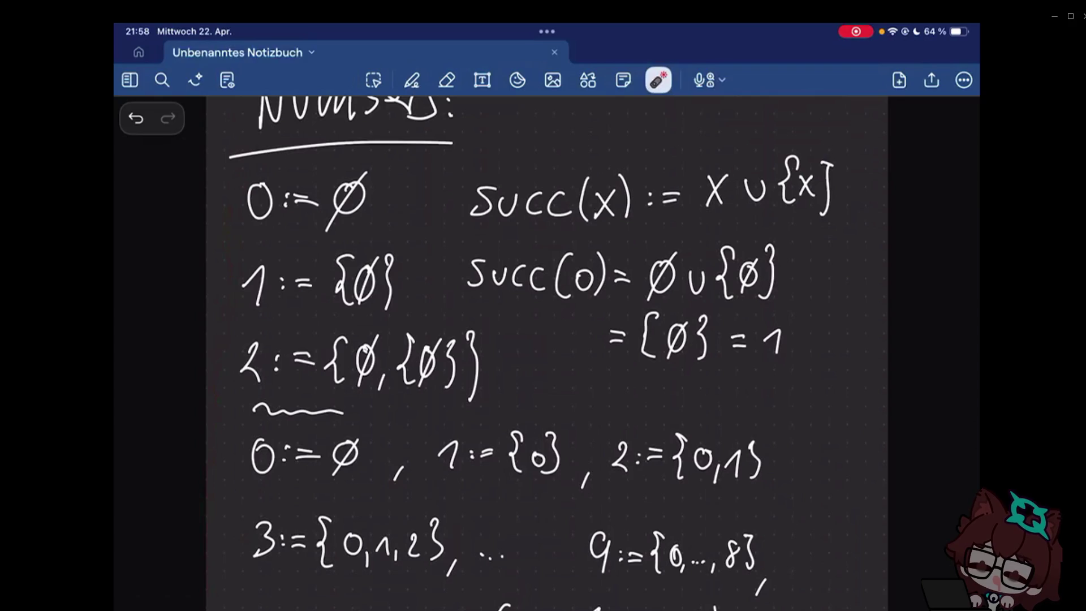
left_click_drag(240, 231, 254, 229)
left_click_drag(246, 311, 270, 313)
left_click_drag(239, 379, 270, 377)
left_click_drag(350, 402, 548, 395)
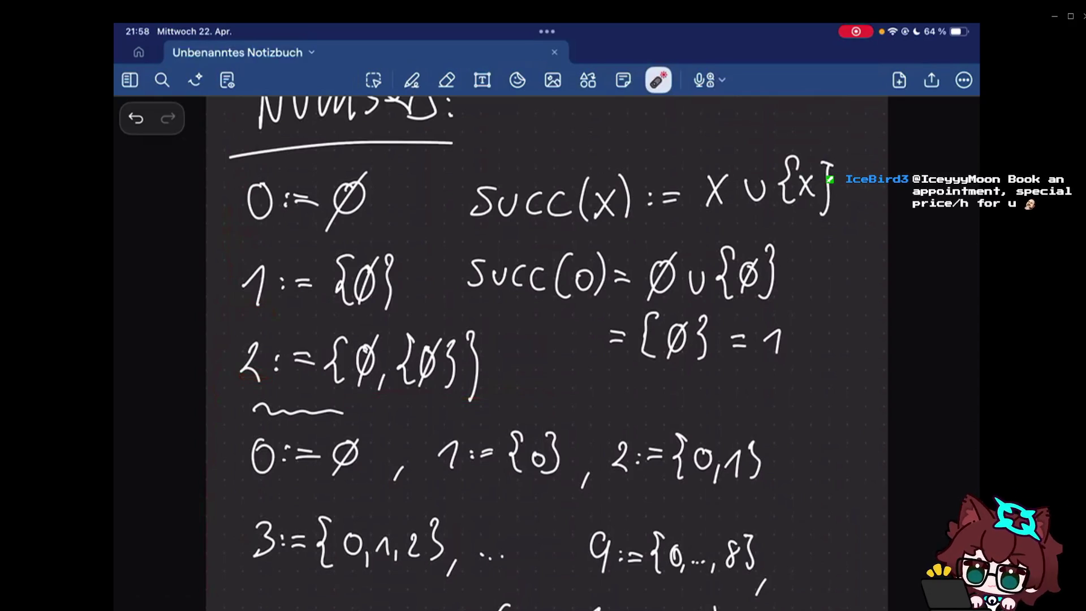
left_click(412, 79)
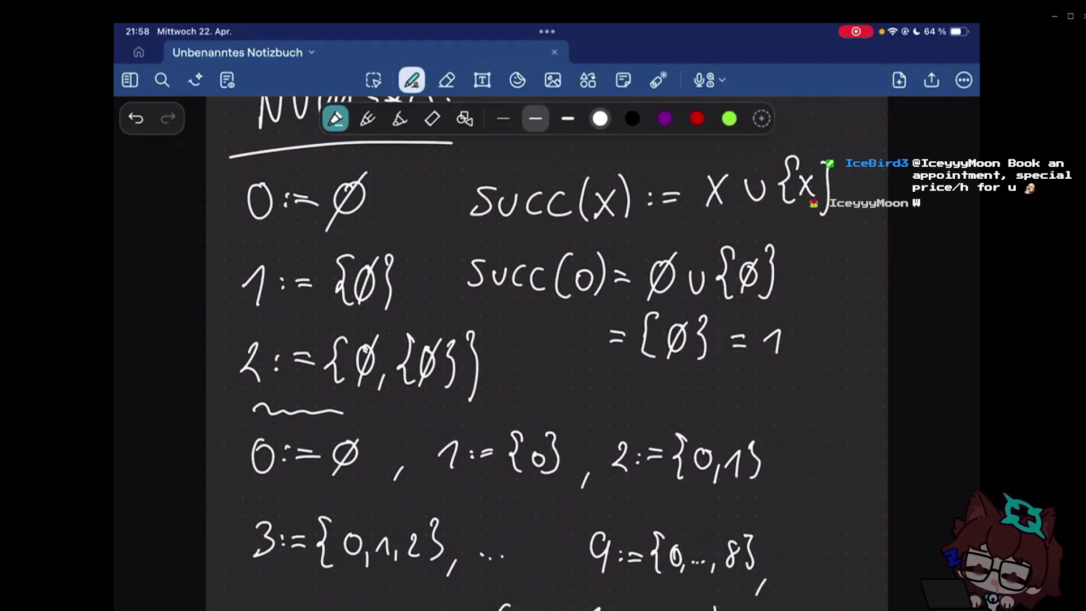
scroll(543, 356, "down", 5)
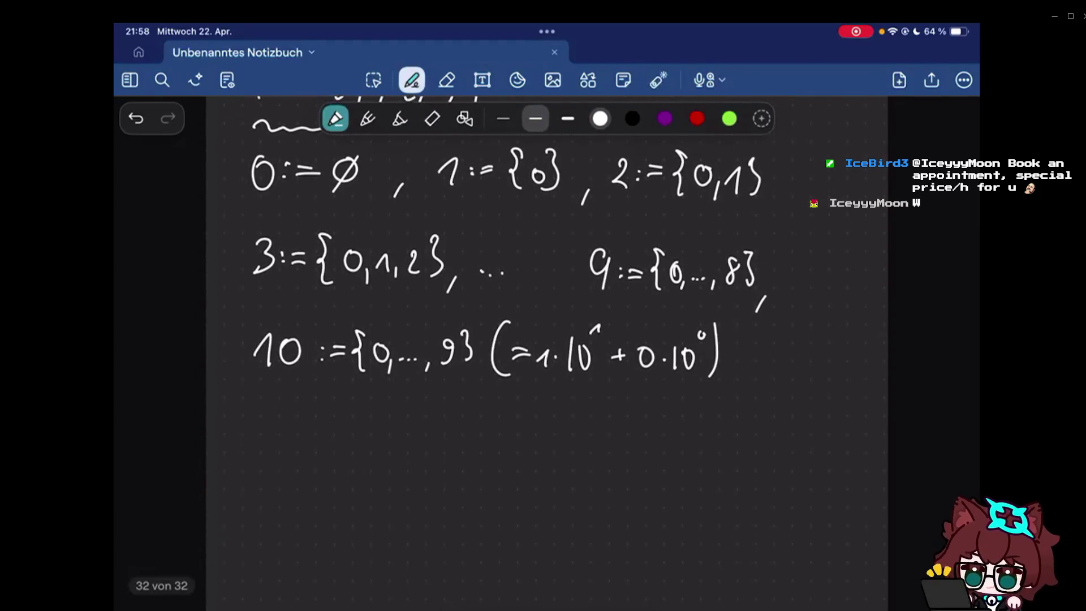
scroll(543, 357, "down", 1)
- Handwrite ℕ = {0, 1, 2, …} below the definition of 10
mouse_move(238, 397)
left_mouse_down()
mouse_move(231, 465)
mouse_move(270, 463)
left_mouse_up()
mouse_move(272, 464)
left_mouse_down()
mouse_move(285, 397)
mouse_move(320, 433)
left_mouse_up()
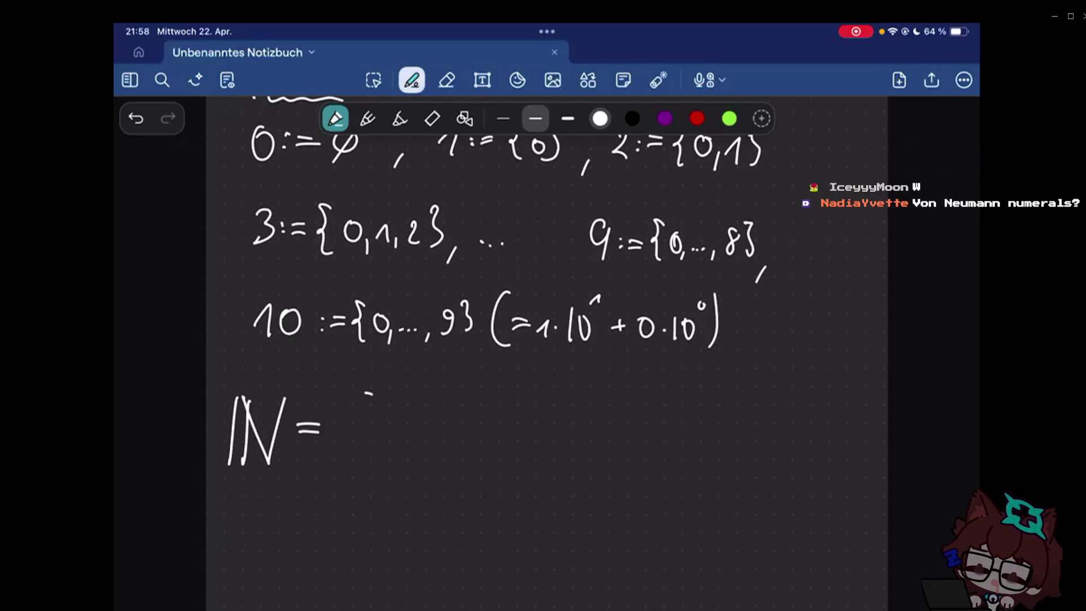
left_click_drag(372, 394, 346, 472)
left_click_drag(391, 419, 412, 471)
left_click_drag(448, 435, 560, 454)
left_click_drag(580, 448, 574, 468)
left_click(614, 442)
mouse_move(698, 389)
left_mouse_down()
mouse_move(712, 428)
mouse_move(703, 472)
left_mouse_up()
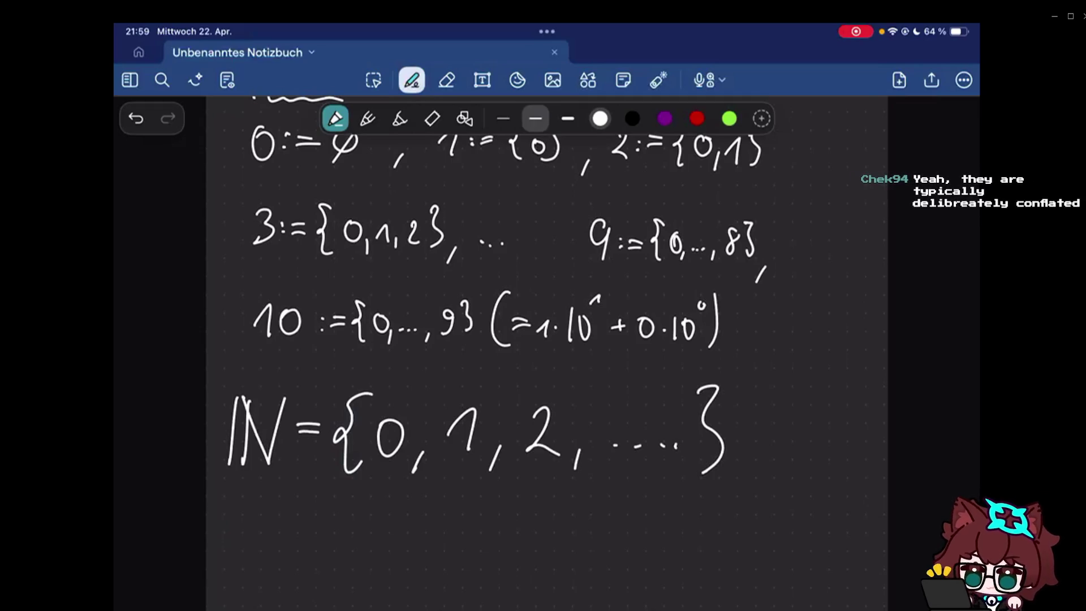
scroll(448, 345, "down", 2)
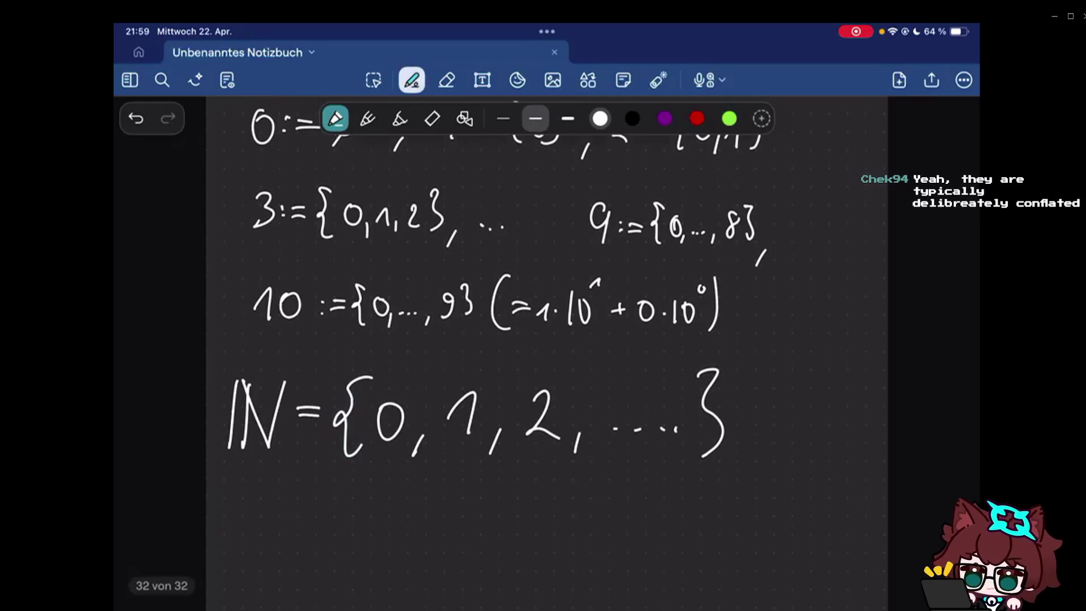
scroll(497, 266, "down", 3)
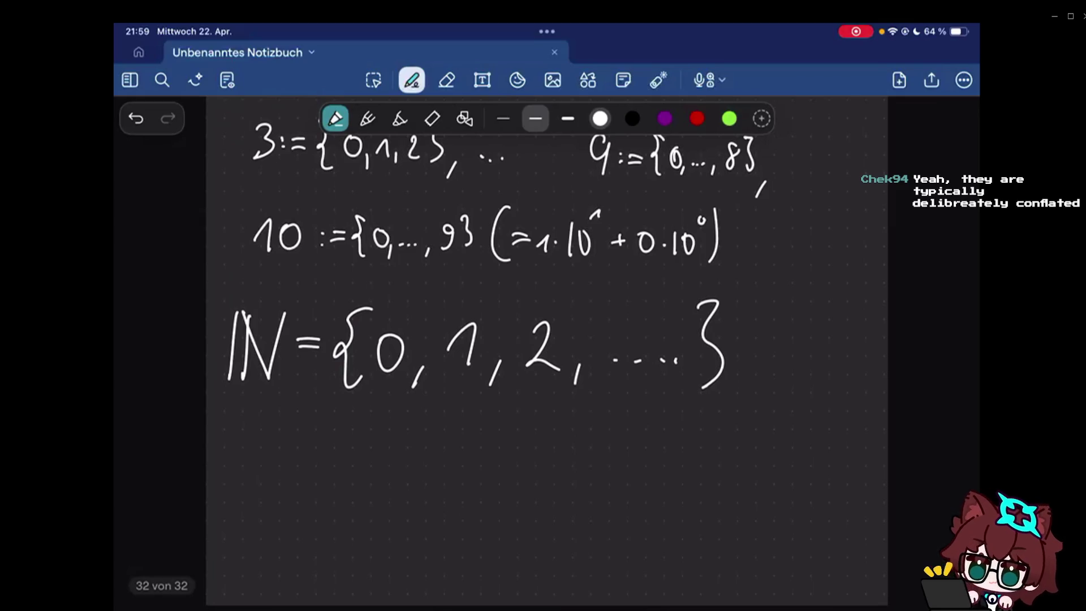
scroll(547, 382, "down", 5)
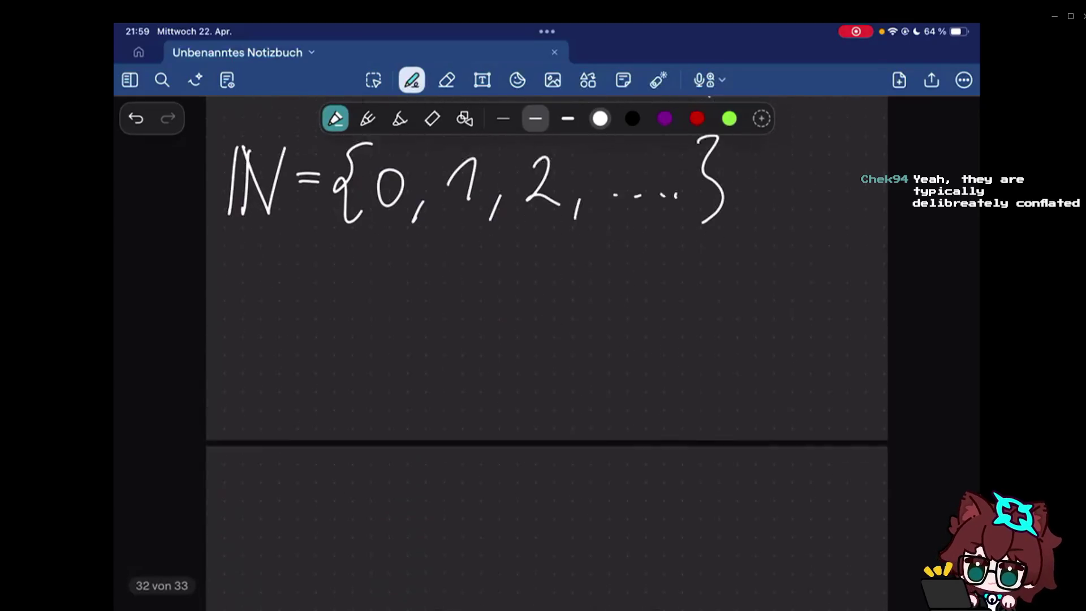
- Write a plain N and build up a bold N beside it below the ℕ line
mouse_move(265, 344)
left_mouse_down()
mouse_move(248, 414)
mouse_move(300, 333)
left_mouse_up()
mouse_move(436, 340)
left_mouse_down()
mouse_move(422, 415)
mouse_move(434, 411)
left_mouse_up()
mouse_move(443, 343)
left_mouse_down()
mouse_move(431, 419)
mouse_move(494, 424)
left_mouse_up()
left_click_drag(508, 332, 496, 433)
left_click_drag(496, 391, 492, 429)
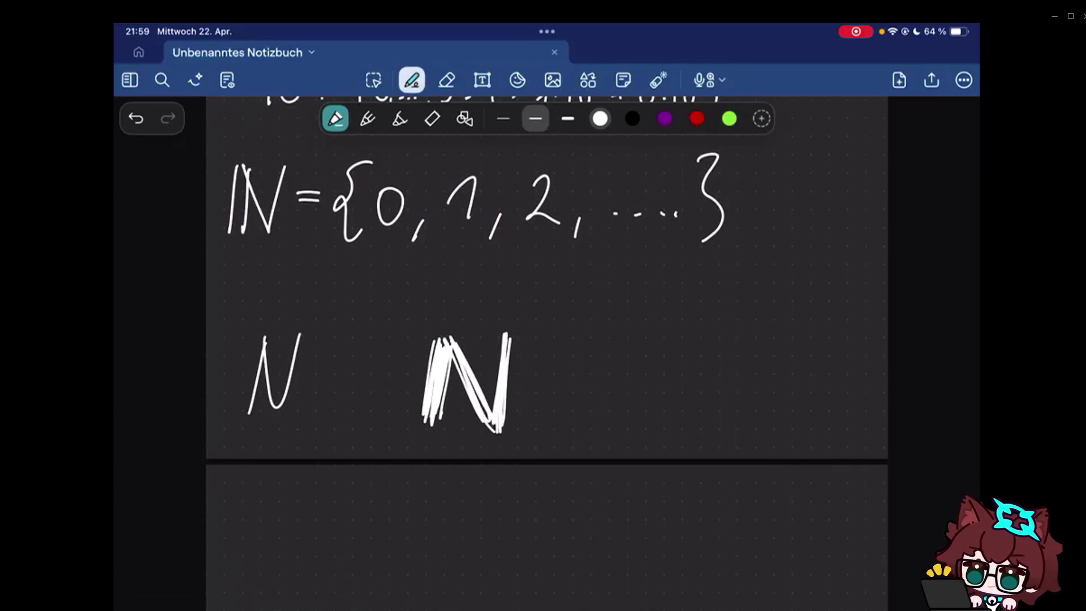
- Erase the bold N and redraw it as an N with a doubled left stroke
left_click(447, 79)
left_click_drag(433, 365, 492, 398)
left_click(411, 79)
mouse_move(435, 337)
left_mouse_down()
mouse_move(430, 427)
mouse_move(477, 421)
left_mouse_up()
left_click_drag(479, 419, 482, 341)
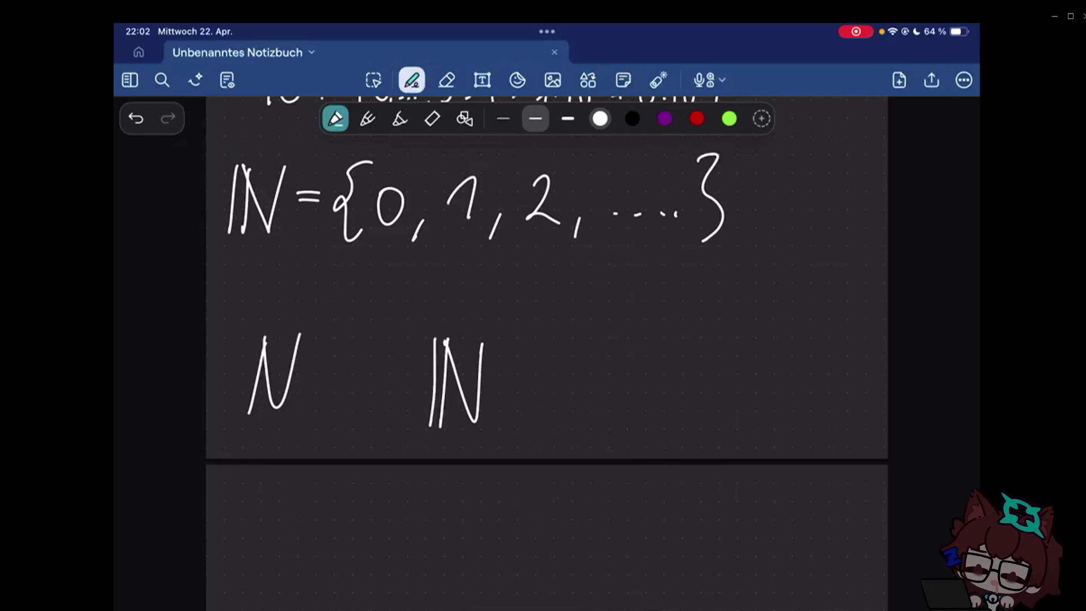
- Erase both practice N letters below the ℕ = {0, 1, 2, …} line
left_click_drag(458, 383, 266, 373)
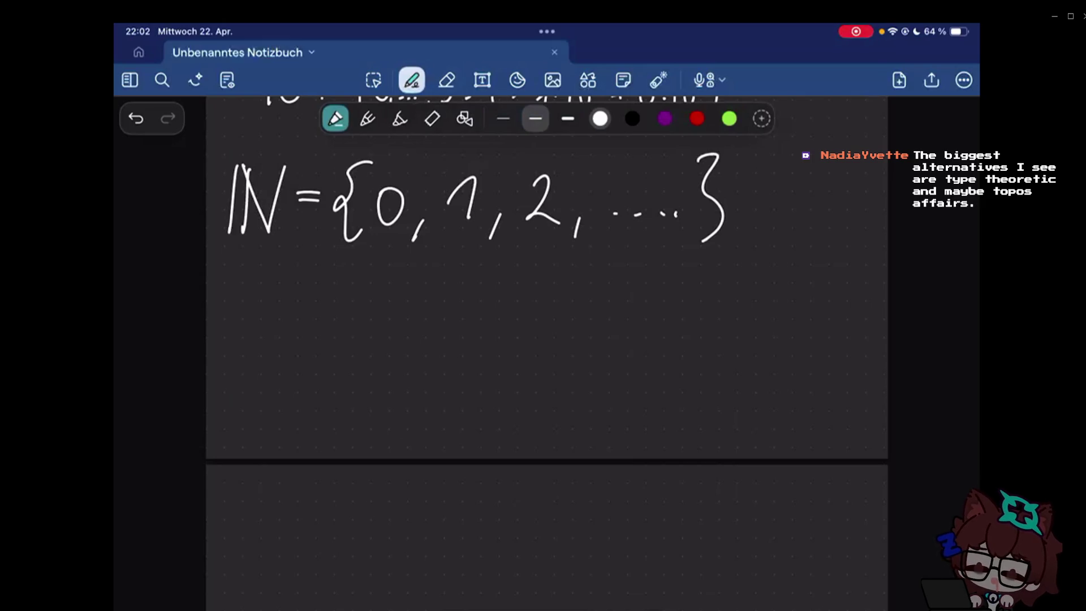
- Clear leftover N strokes and underline the ℕ symbol, ending with the pen reselected
key("e")
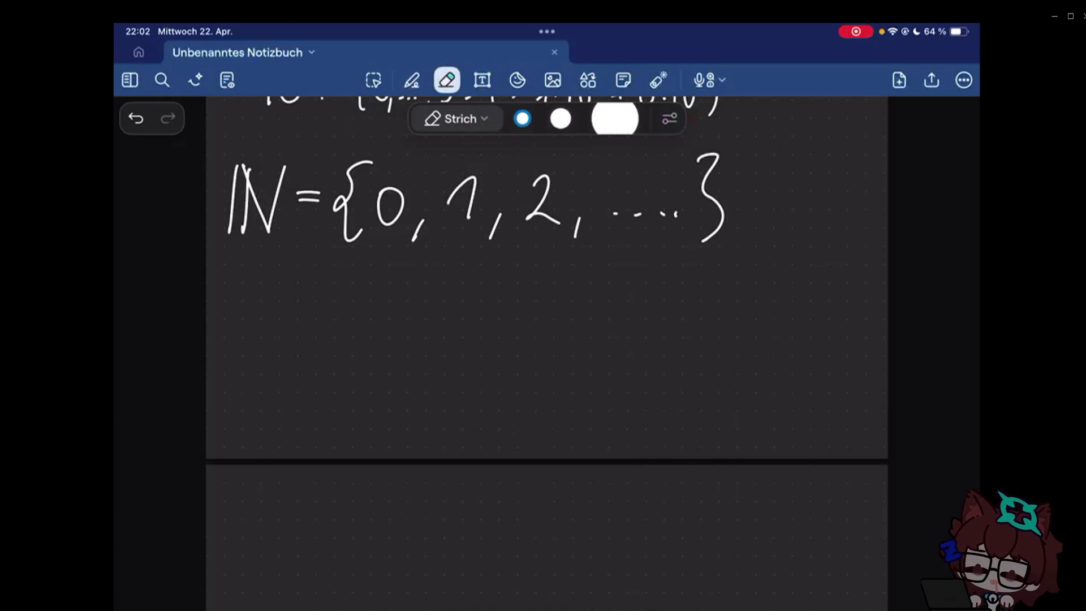
scroll(547, 281, "up", 2)
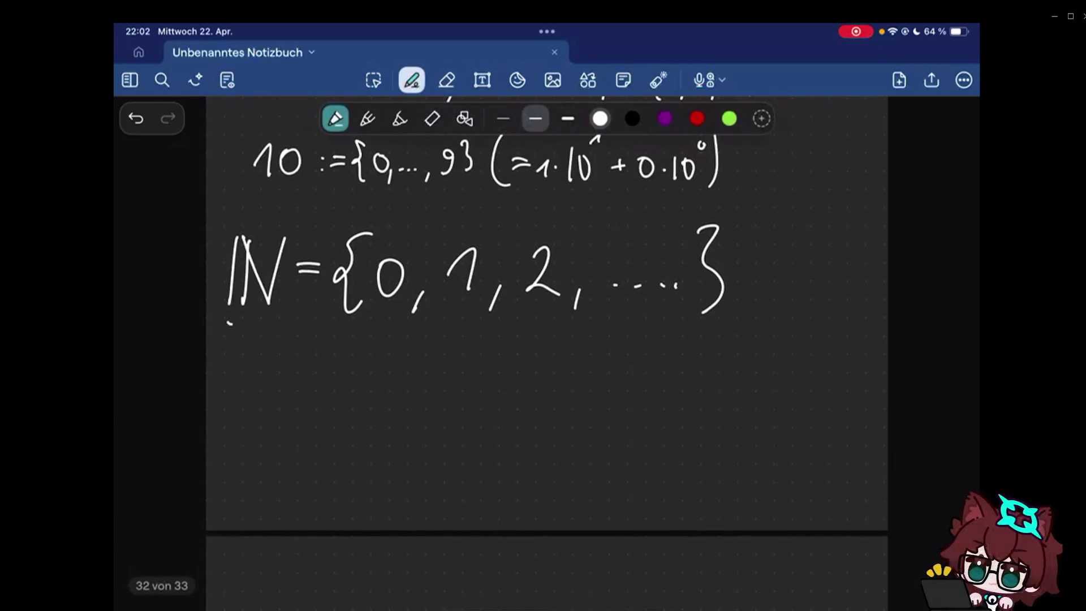
left_click_drag(228, 323, 276, 334)
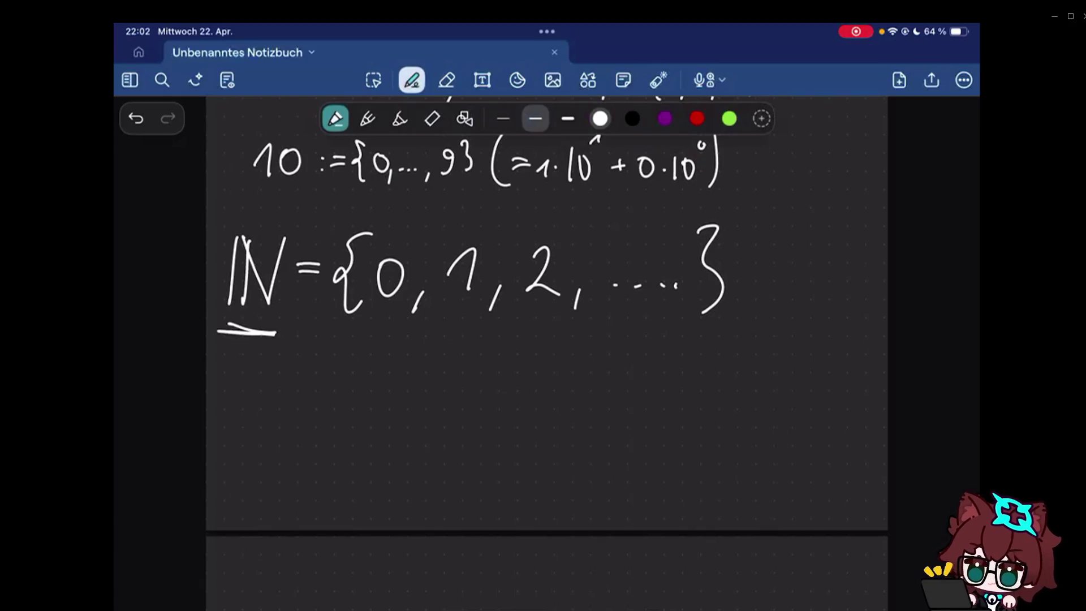
left_click(446, 79)
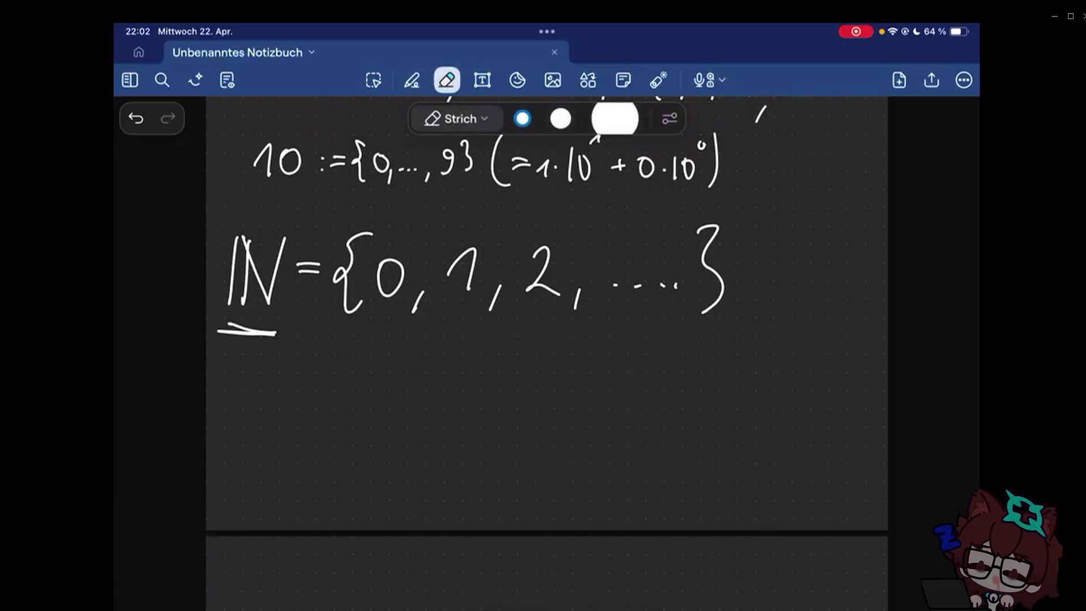
left_click(411, 80)
scroll(547, 340, "up", 5)
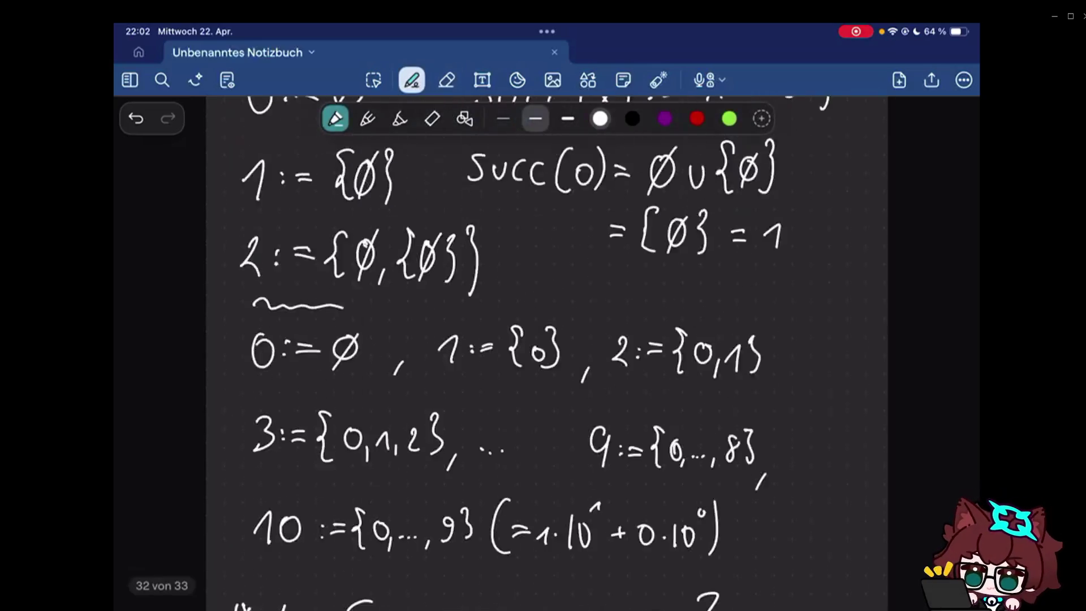
scroll(546, 339, "up", 3)
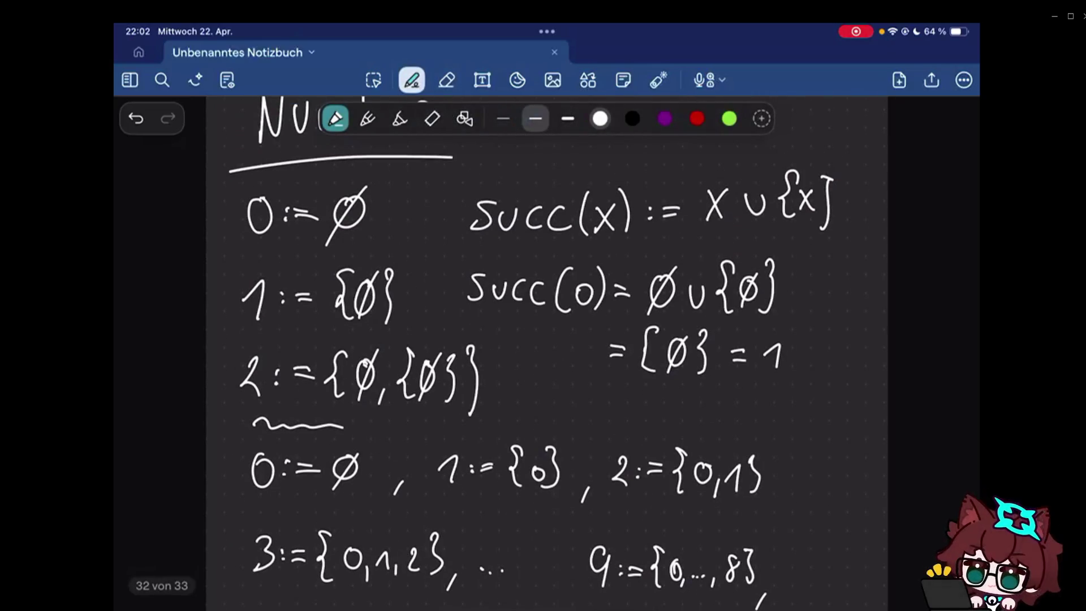
scroll(546, 340, "up", 2)
scroll(814, 385, "down", 4)
scroll(814, 385, "up", 3)
scroll(814, 385, "up", 1)
scroll(813, 386, "down", 1)
scroll(813, 385, "down", 2)
scroll(546, 340, "down", 10)
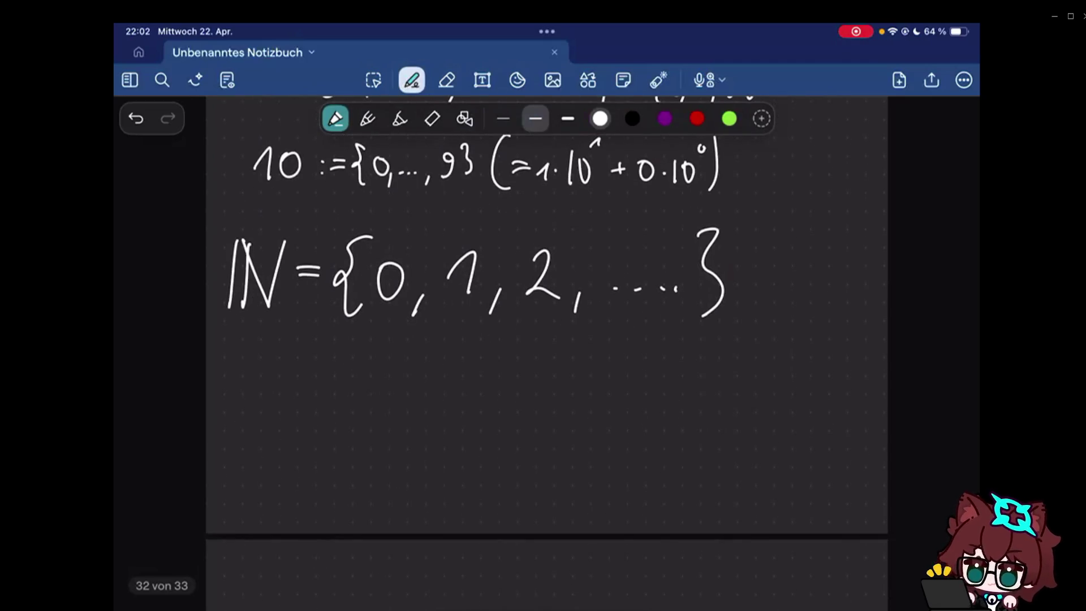
- Write the first rule 'For n ∈ ℕ, n+1 := succ(n)' below the ℕ line
left_click_drag(211, 363, 282, 398)
left_click_drag(312, 373, 378, 398)
left_click_drag(397, 350, 450, 409)
mouse_move(506, 374)
left_mouse_down()
mouse_move(528, 397)
mouse_move(642, 386)
left_mouse_up()
mouse_move(679, 373)
left_mouse_down()
mouse_move(667, 396)
mouse_move(702, 392)
left_mouse_up()
left_click_drag(733, 379, 718, 392)
mouse_move(766, 355)
left_mouse_down()
mouse_move(763, 400)
mouse_move(781, 389)
mouse_move(805, 396)
left_mouse_up()
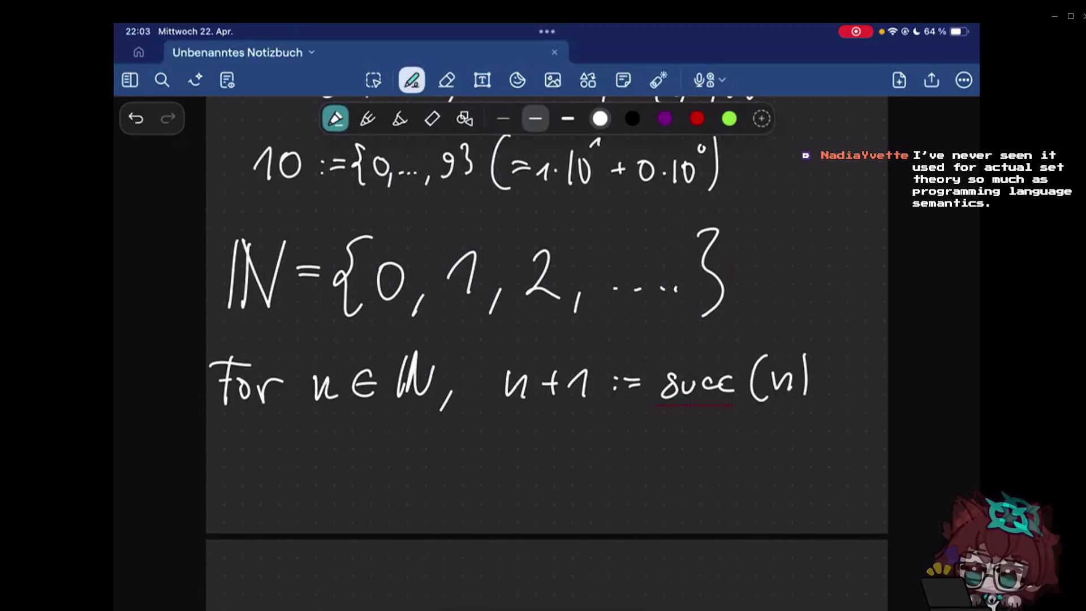
- Write the second rule ', n+m := succ(n+m−1)' and bracket both rules together
mouse_move(443, 460)
left_mouse_down()
mouse_move(432, 476)
mouse_move(521, 459)
left_mouse_up()
mouse_move(517, 448)
left_mouse_down()
mouse_move(514, 472)
mouse_move(570, 467)
left_mouse_up()
left_click_drag(596, 445, 596, 462)
mouse_move(612, 450)
left_mouse_down()
mouse_move(634, 449)
mouse_move(634, 458)
mouse_move(661, 446)
mouse_move(653, 465)
mouse_move(691, 464)
left_mouse_up()
mouse_move(701, 451)
left_mouse_down()
mouse_move(696, 465)
mouse_move(728, 475)
mouse_move(775, 459)
left_mouse_up()
mouse_move(767, 451)
left_mouse_down()
mouse_move(766, 470)
mouse_move(808, 466)
left_mouse_up()
left_click_drag(815, 461, 853, 473)
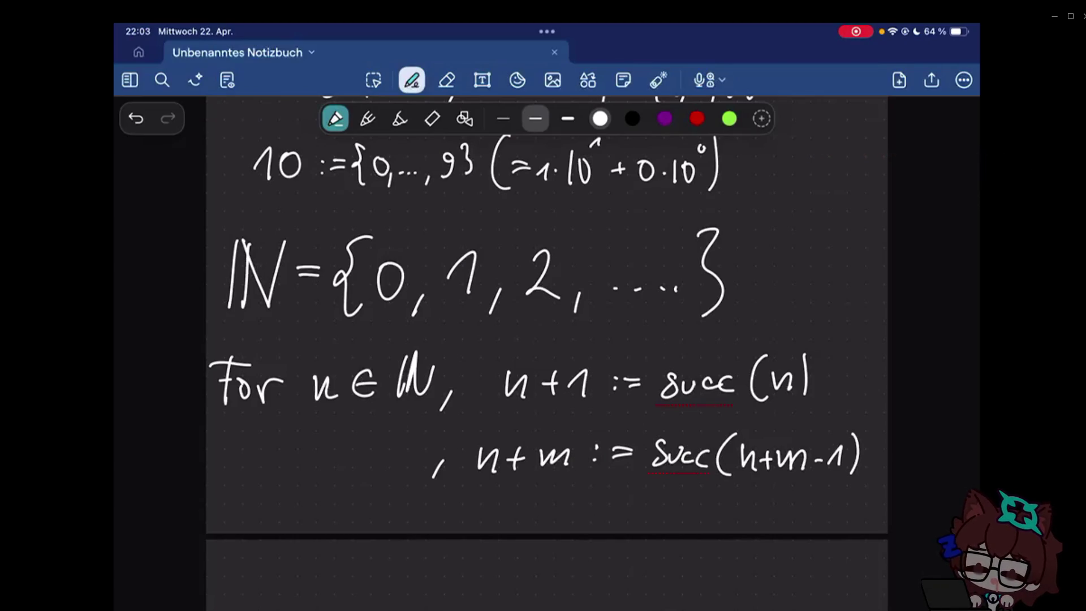
mouse_move(867, 355)
left_mouse_down()
mouse_move(867, 479)
mouse_move(815, 507)
mouse_move(840, 348)
mouse_move(810, 347)
left_mouse_up()
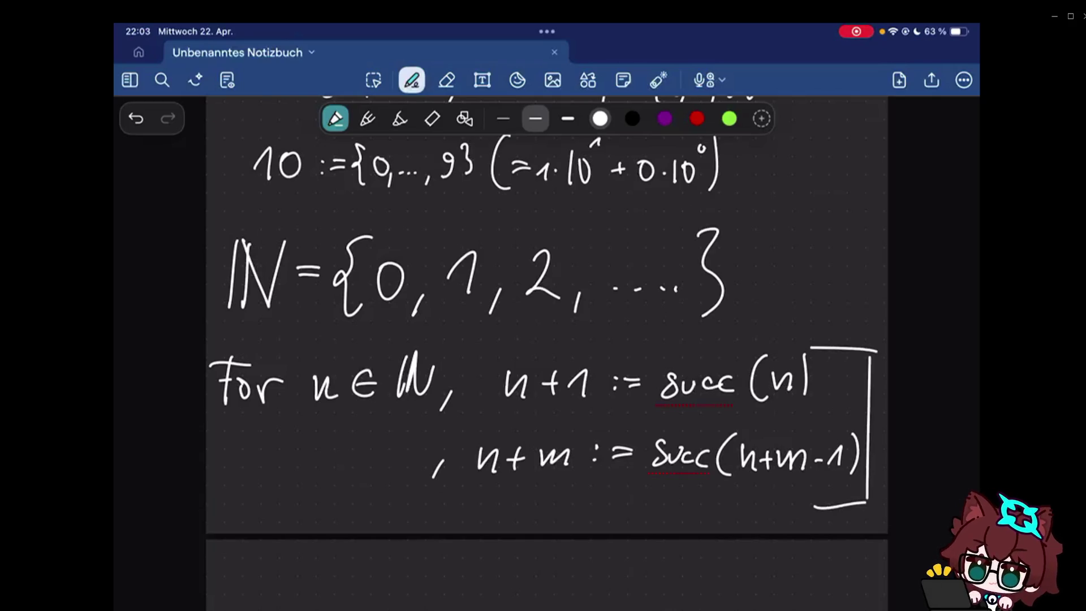
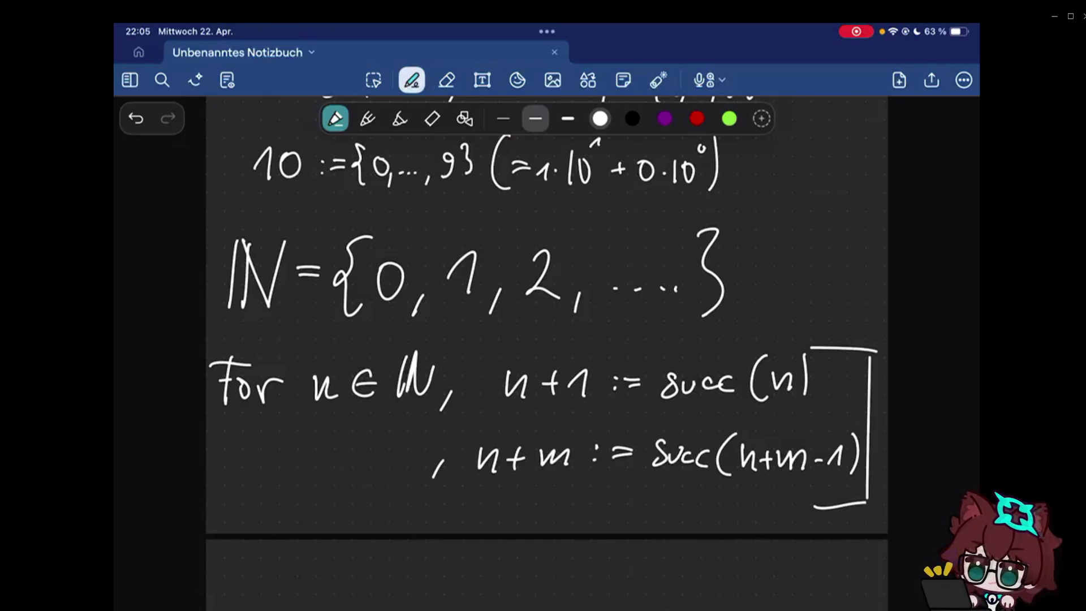
scroll(547, 340, "down", 3)
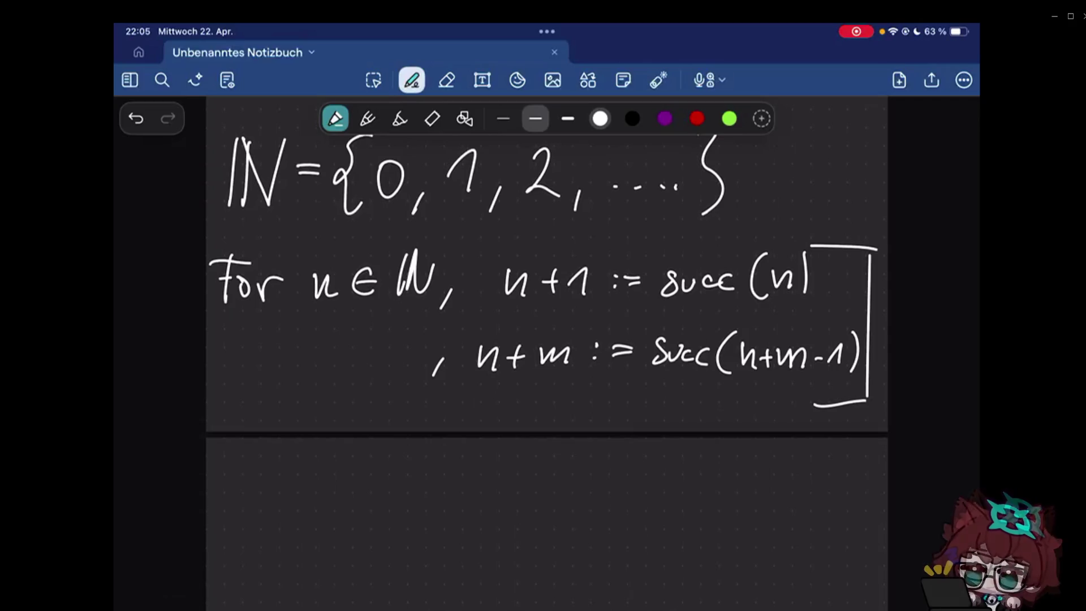
scroll(547, 340, "down", 2)
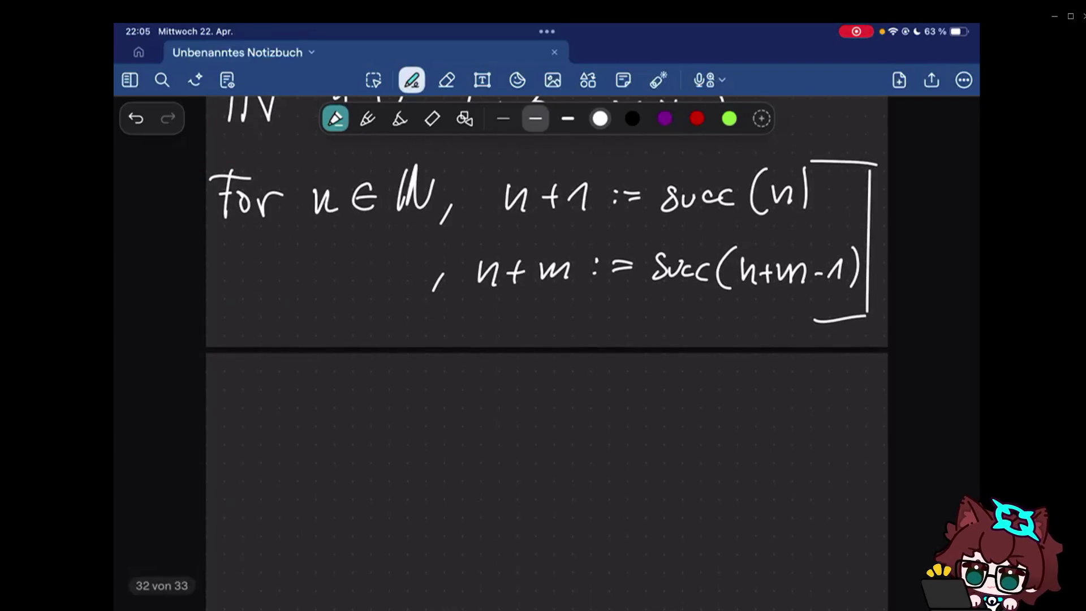
- Remove the stray start of 'Proof' below the formulas and return to the pen
mouse_move(224, 389)
left_mouse_down()
mouse_move(241, 424)
mouse_move(261, 420)
mouse_move(273, 437)
mouse_move(233, 421)
left_mouse_up()
left_click(446, 80)
left_click(411, 80)
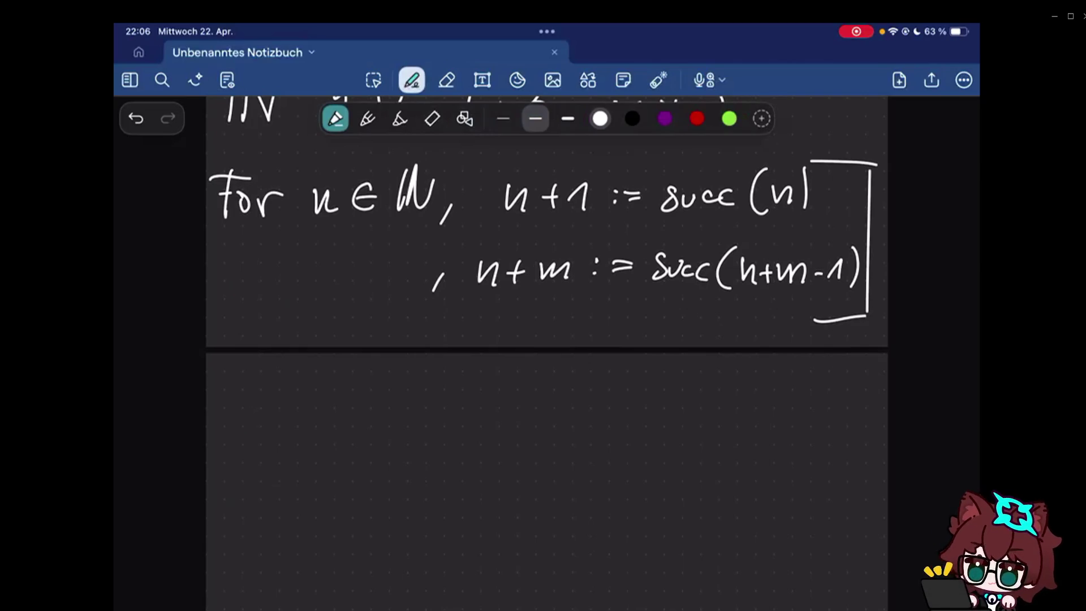
scroll(546, 339, "down", 2)
scroll(546, 339, "up", 4)
scroll(547, 340, "down", 3)
scroll(546, 340, "down", 1)
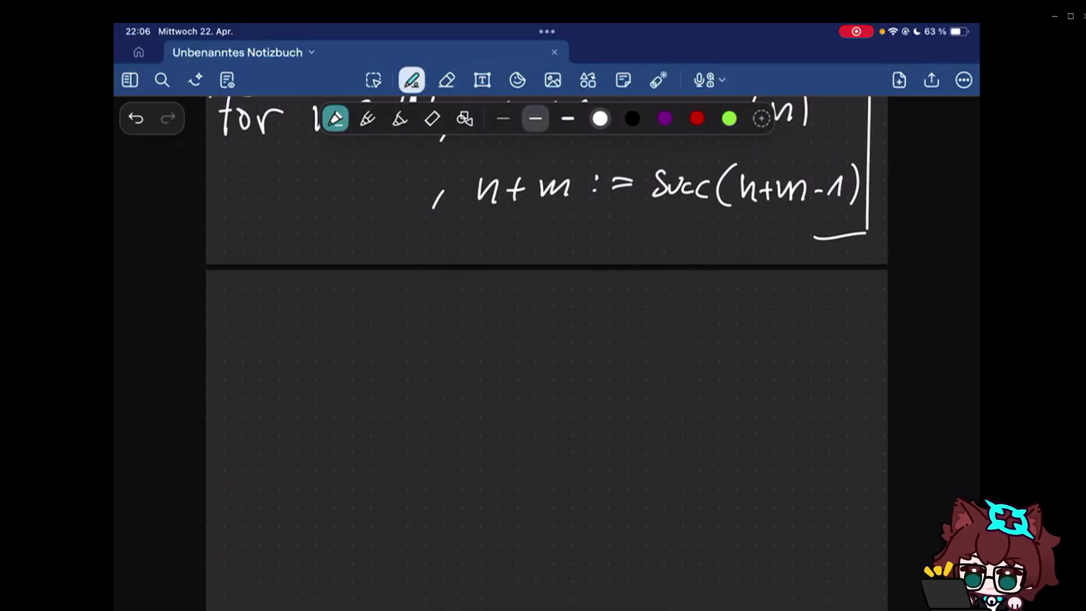
- Handwrite 'Theorem 1+1=2.' on the new page, then point out n+1 and n+m with the laser
left_click_drag(231, 295, 229, 343)
mouse_move(212, 299)
left_mouse_down()
mouse_move(251, 297)
mouse_move(290, 335)
mouse_move(288, 324)
mouse_move(347, 321)
mouse_move(383, 336)
mouse_move(447, 333)
mouse_move(484, 311)
left_mouse_up()
mouse_move(468, 302)
left_mouse_down()
mouse_move(469, 321)
mouse_move(524, 331)
mouse_move(581, 301)
left_mouse_up()
left_click_drag(557, 316, 618, 323)
left_click(638, 325)
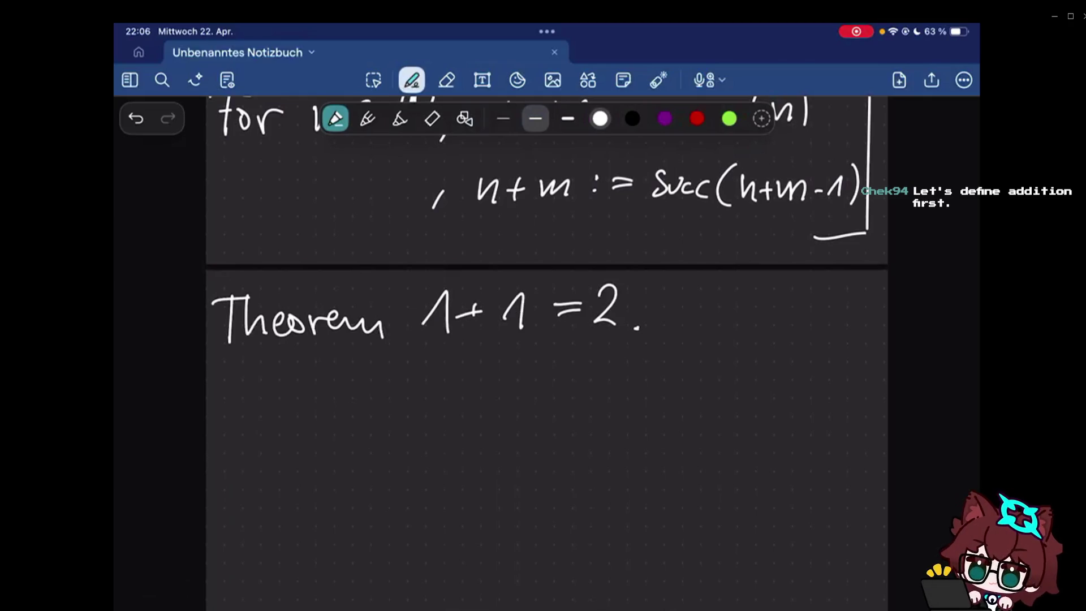
scroll(547, 340, "up", 4)
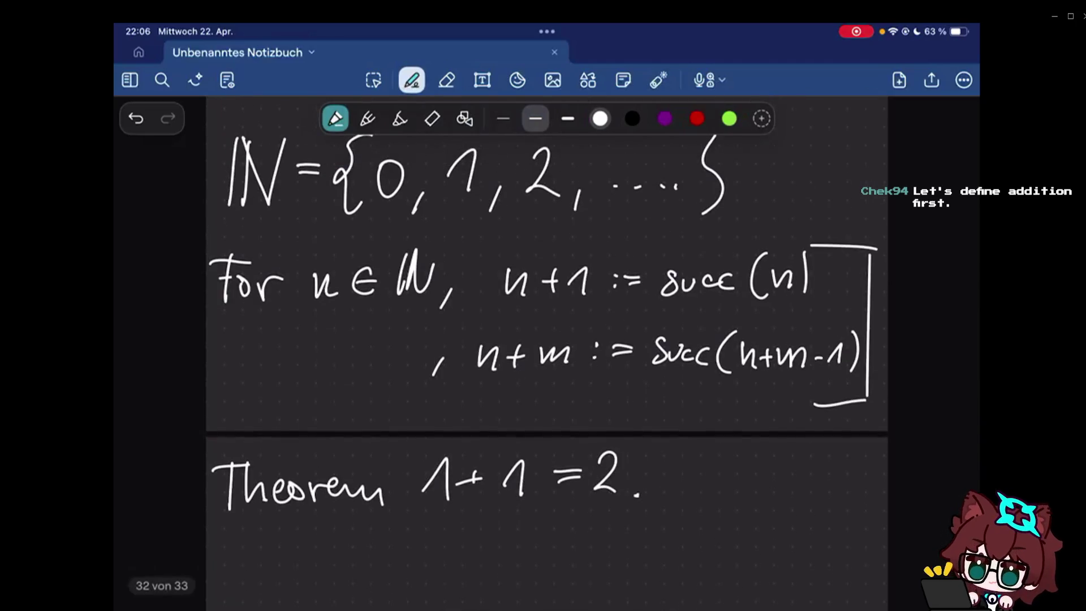
left_click(659, 80)
mouse_move(679, 242)
left_mouse_down()
mouse_move(458, 340)
mouse_move(593, 367)
left_mouse_up()
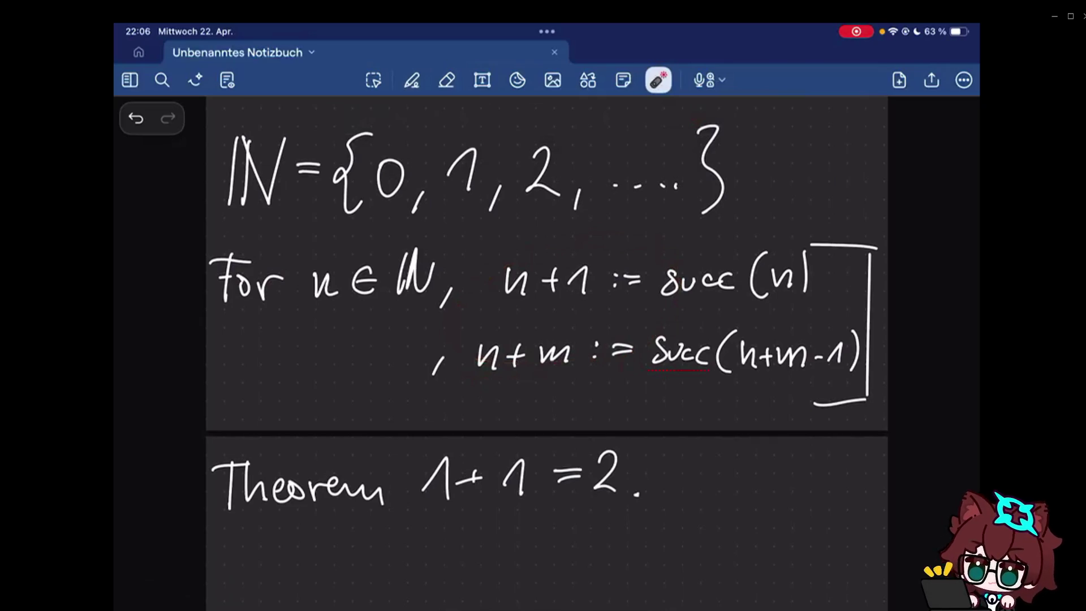
- Handwrite an underlined 'Proof' heading beneath the theorem and begin the n+0 rule above n+1
left_click(411, 79)
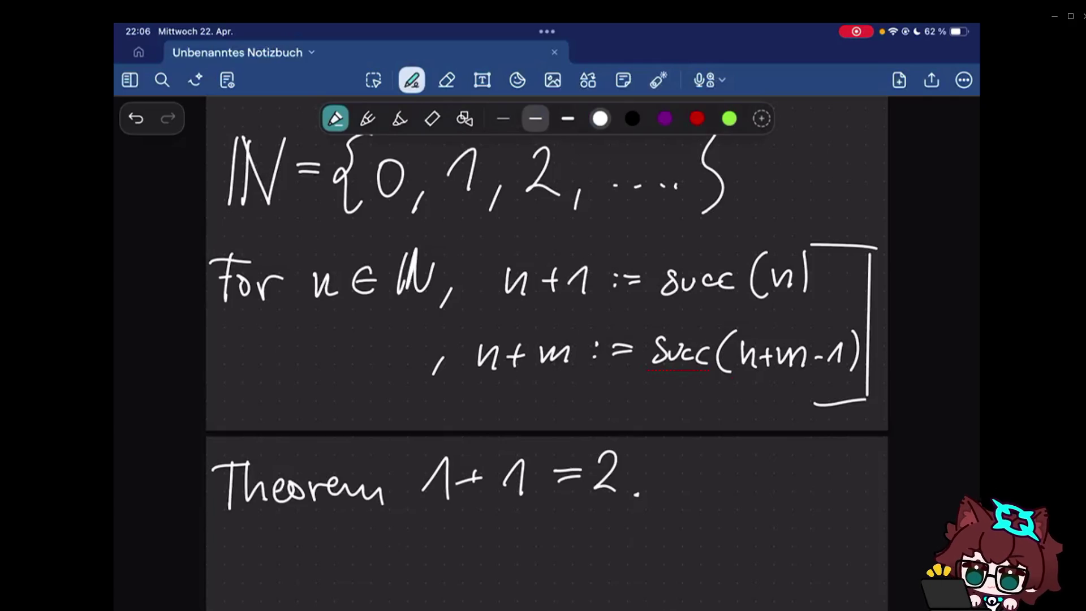
scroll(548, 356, "down", 3)
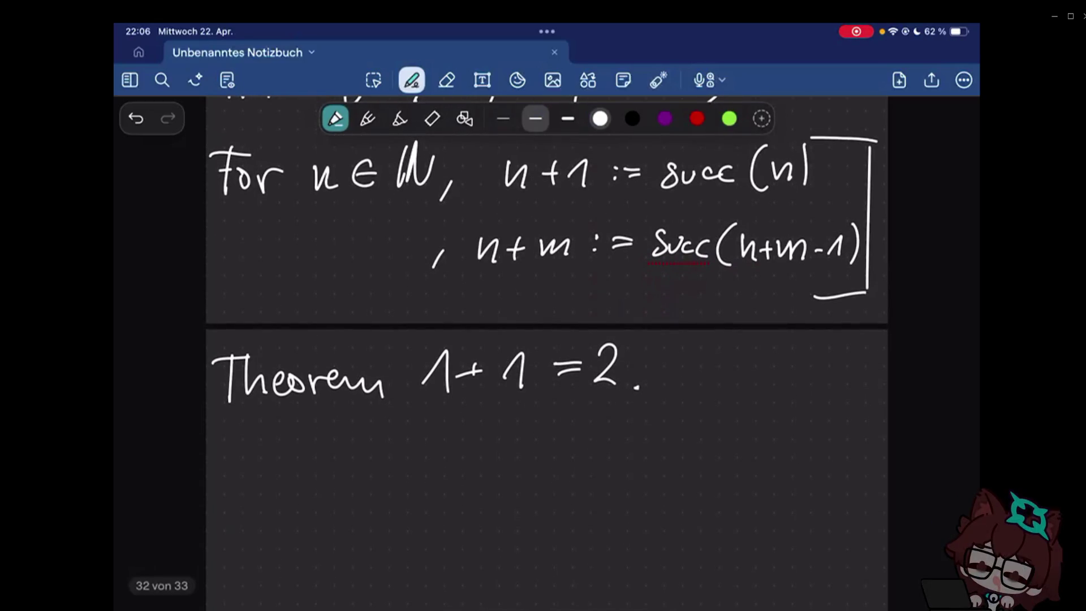
mouse_move(225, 448)
left_mouse_down()
mouse_move(228, 494)
mouse_move(229, 480)
left_mouse_up()
mouse_move(243, 499)
left_mouse_down()
mouse_move(259, 480)
mouse_move(289, 486)
left_mouse_up()
mouse_move(313, 450)
left_mouse_down()
mouse_move(307, 507)
mouse_move(322, 506)
left_mouse_up()
left_click_drag(219, 514, 310, 507)
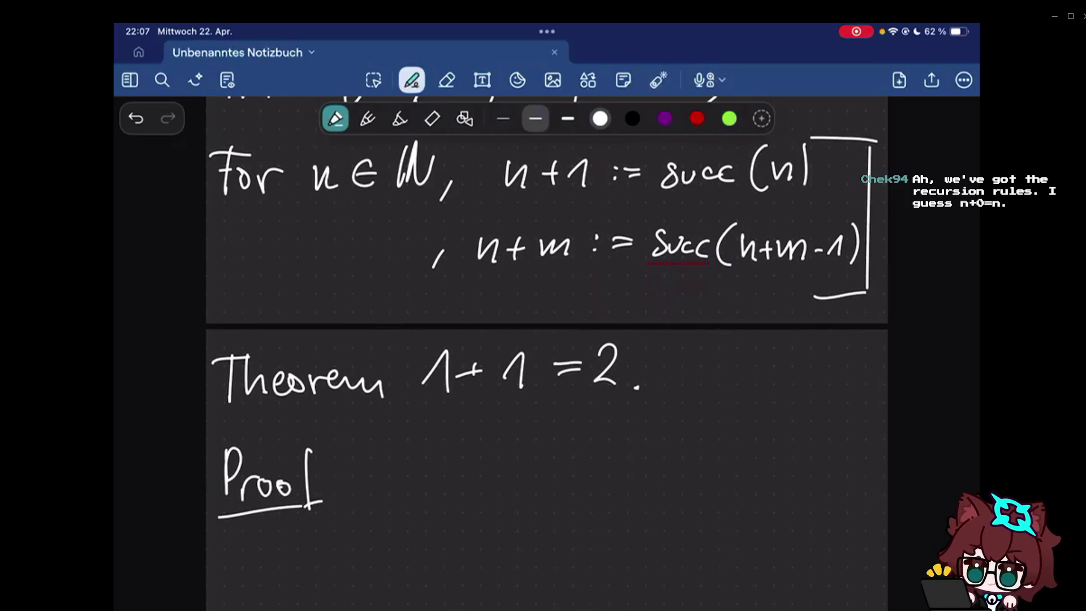
scroll(546, 340, "up", 3)
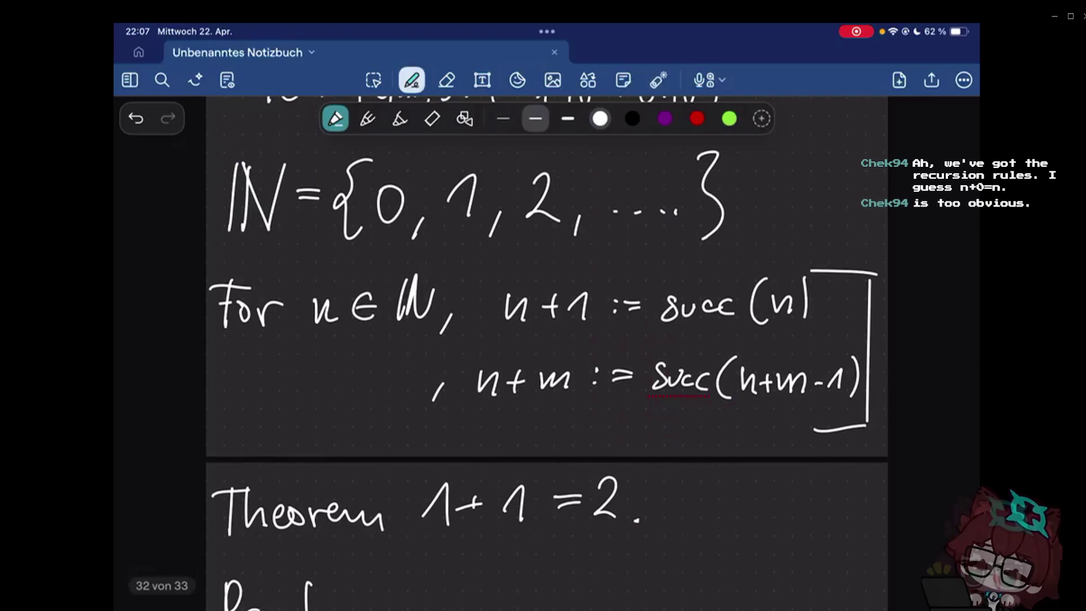
mouse_move(512, 269)
left_mouse_down()
mouse_move(574, 262)
mouse_move(556, 278)
left_mouse_up()
- Write the base rule 'n+0 := n.' above 'n+1 := succ(n)', undoing stray strokes
key("ctrl+z")
key("ctrl+z")
left_click_drag(543, 266, 636, 260)
key("ctrl+z")
left_click(612, 256)
left_click(613, 267)
left_click_drag(621, 265, 690, 272)
left_click(701, 268)
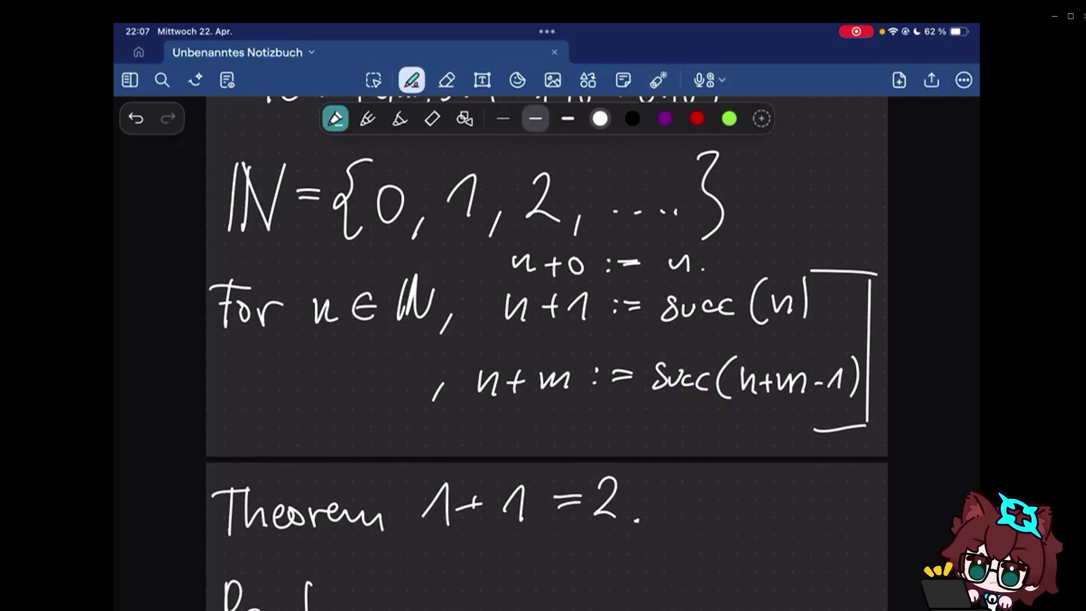
scroll(546, 339, "down", 5)
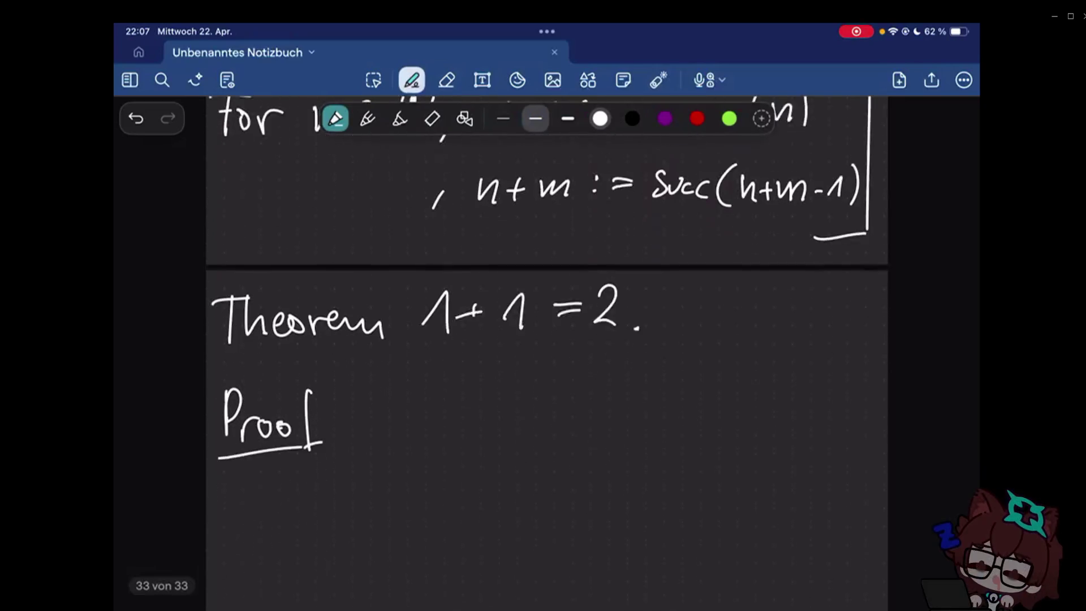
- Handwrite '1+1 :=' with the definition sign labelled 'df' under Proof
mouse_move(221, 420)
left_mouse_down()
mouse_move(251, 393)
mouse_move(253, 425)
left_mouse_up()
mouse_move(263, 410)
left_mouse_down()
mouse_move(280, 411)
mouse_move(272, 422)
left_mouse_up()
mouse_move(285, 404)
left_mouse_down()
mouse_move(304, 424)
mouse_move(357, 405)
left_mouse_up()
left_click(366, 408)
mouse_move(332, 416)
left_mouse_down()
mouse_move(358, 414)
mouse_move(344, 391)
mouse_move(355, 398)
left_mouse_up()
mouse_move(346, 380)
left_mouse_down()
mouse_move(365, 379)
mouse_move(392, 419)
left_mouse_up()
left_click(406, 395)
- Continue the line with 'succ(1) = {1,', undoing the nested {1}
mouse_move(416, 402)
left_mouse_down()
mouse_move(434, 415)
mouse_move(516, 423)
left_mouse_up()
left_click_drag(534, 402, 553, 409)
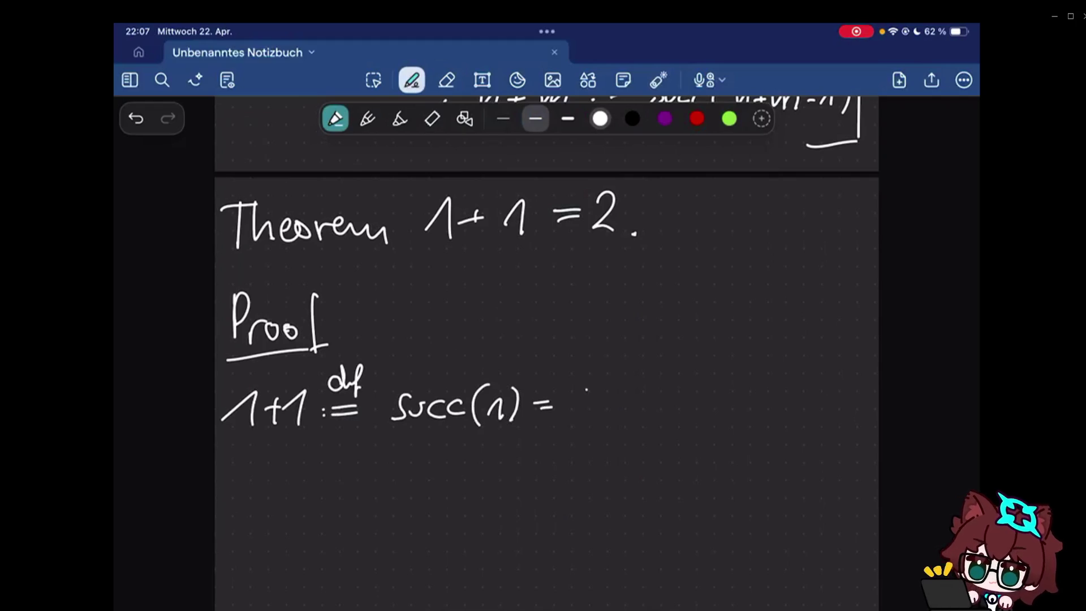
mouse_move(592, 377)
left_mouse_down()
mouse_move(574, 407)
mouse_move(581, 435)
left_mouse_up()
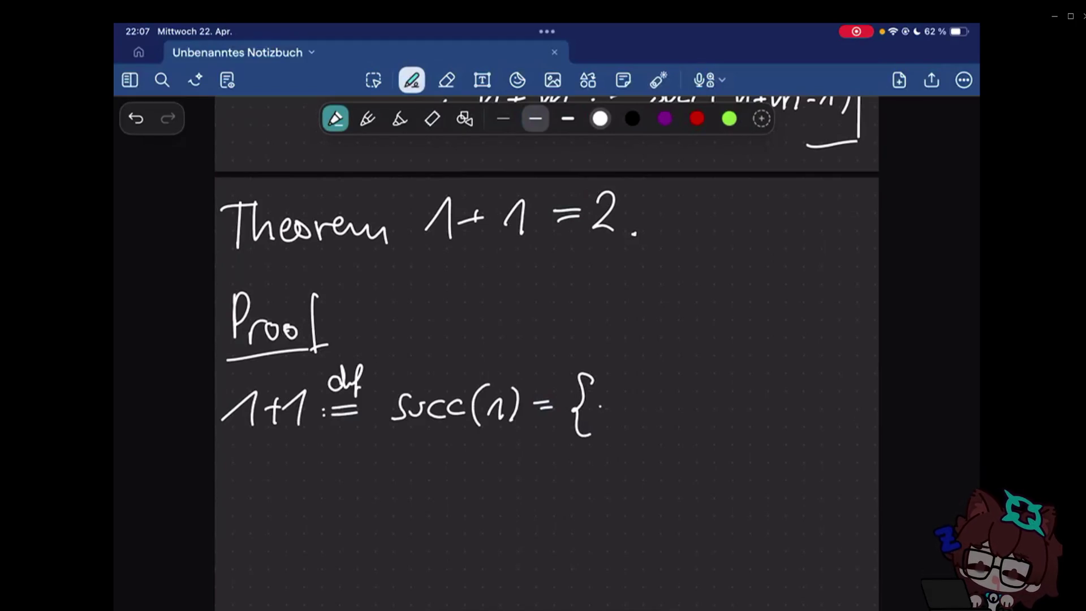
left_click_drag(595, 406, 629, 438)
mouse_move(666, 383)
left_mouse_down()
mouse_move(655, 435)
mouse_move(688, 426)
left_mouse_up()
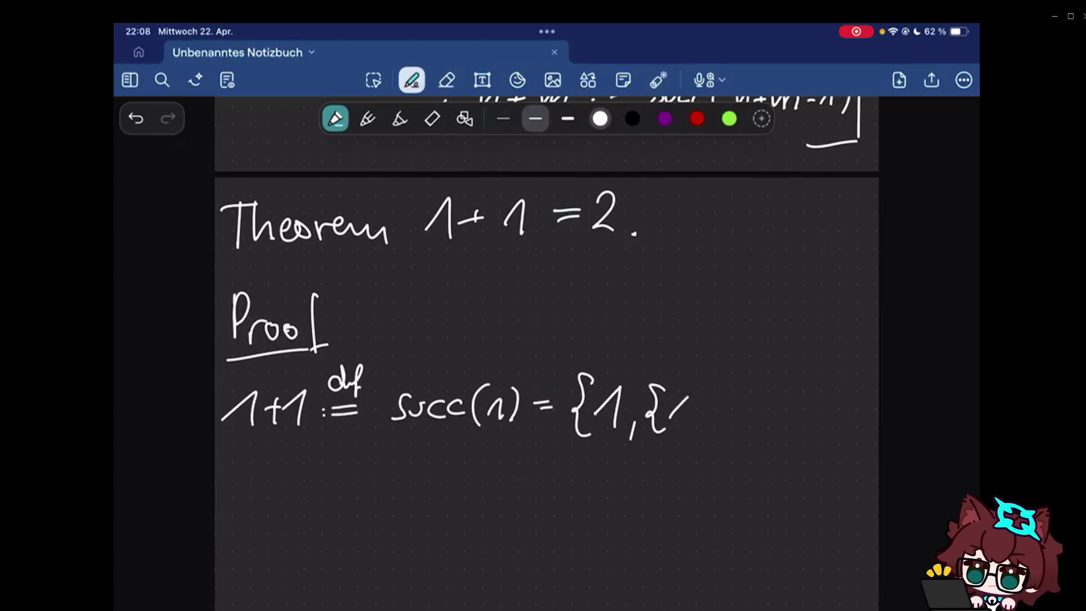
left_click_drag(696, 382, 700, 429)
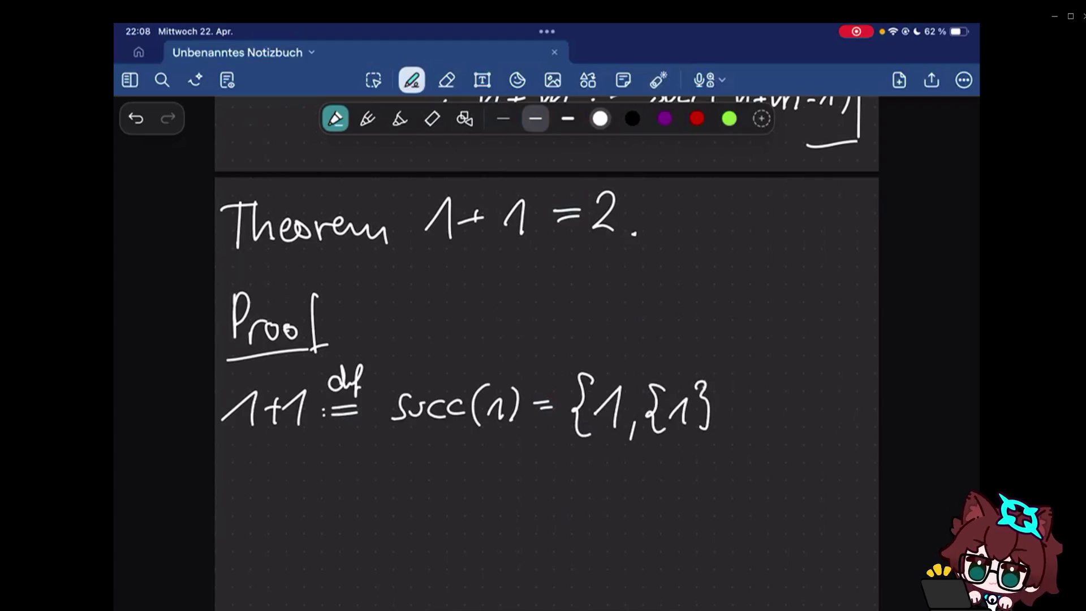
key("ctrl+z")
key("ctrl+z")
key("ctrl+z")
scroll(547, 339, "up", 5)
scroll(547, 353, "up", 3)
scroll(548, 353, "down", 3)
scroll(547, 354, "up", 1)
scroll(547, 353, "up", 5)
scroll(547, 354, "up", 3)
scroll(547, 353, "up", 1)
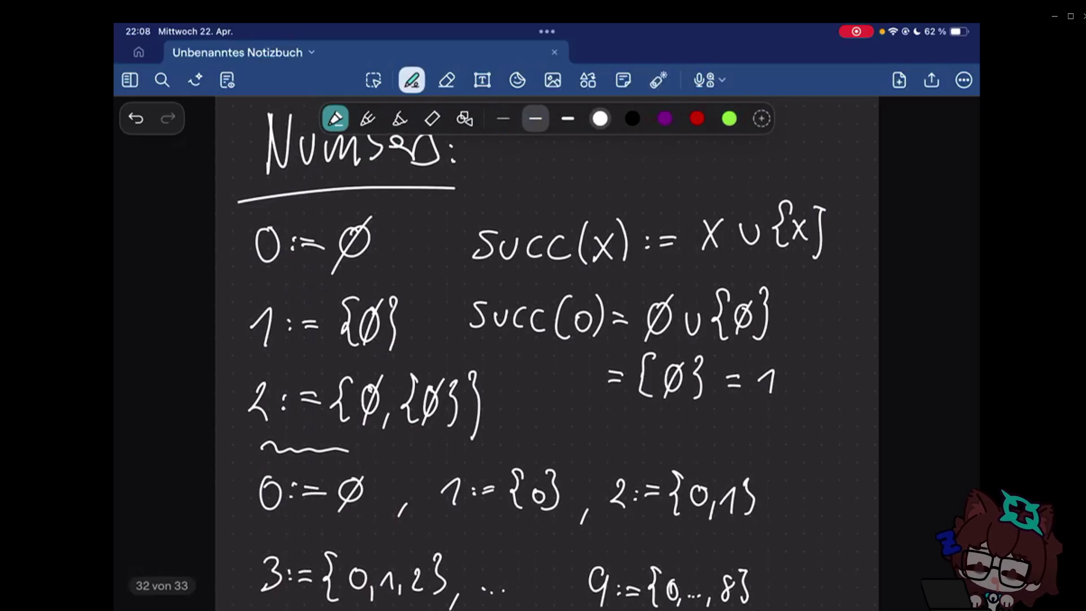
scroll(547, 339, "down", 5)
scroll(547, 339, "down", 5)
scroll(547, 339, "down", 5)
scroll(548, 340, "down", 1)
scroll(547, 339, "down", 1)
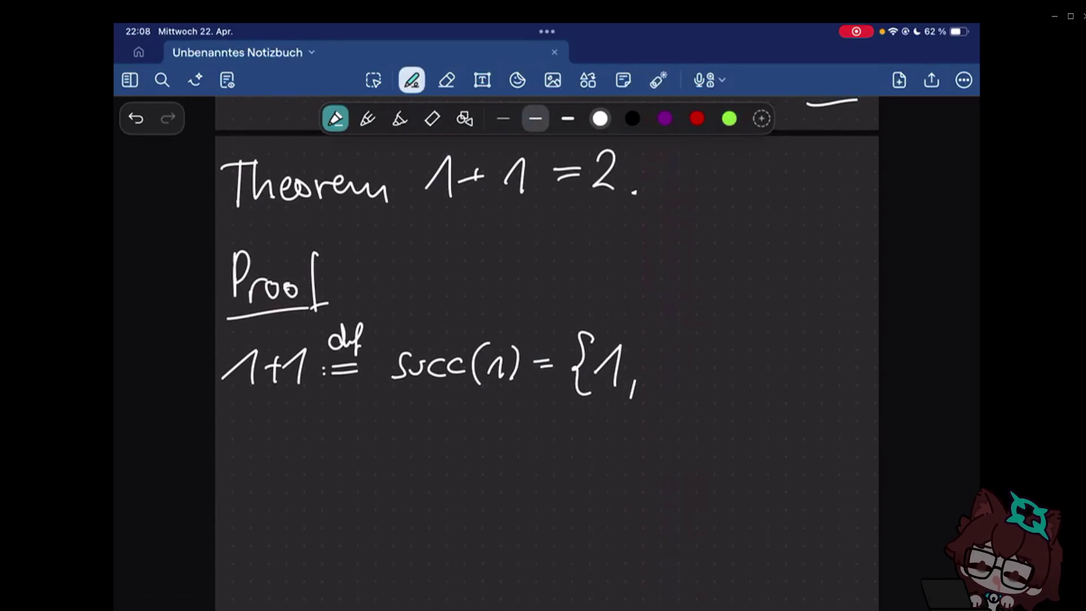
- Complete the proof line as 'succ(1) = {1,{1}}'
left_click(447, 79)
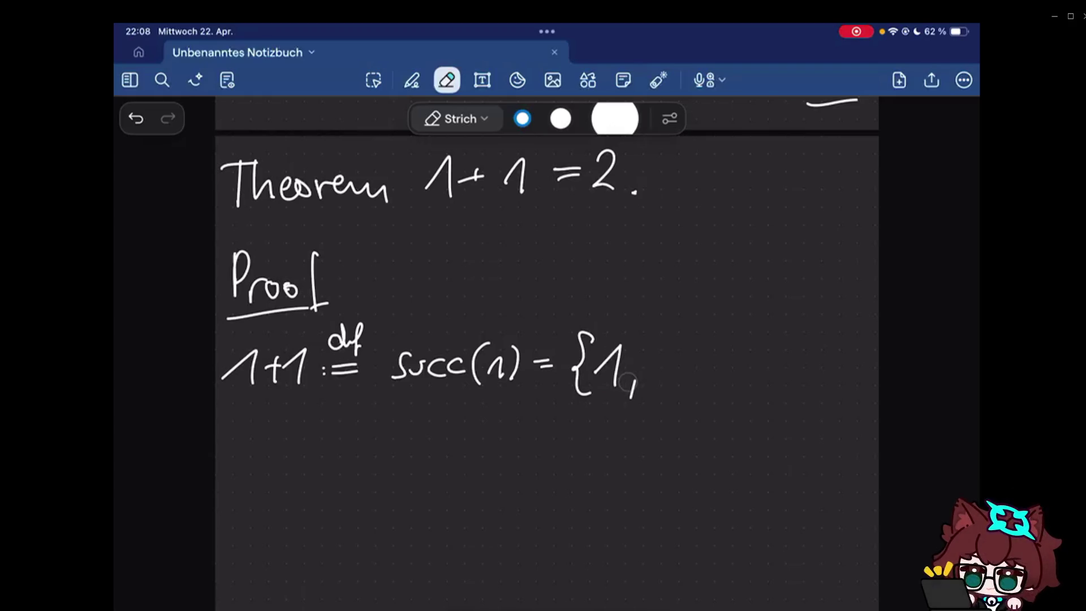
left_click(411, 81)
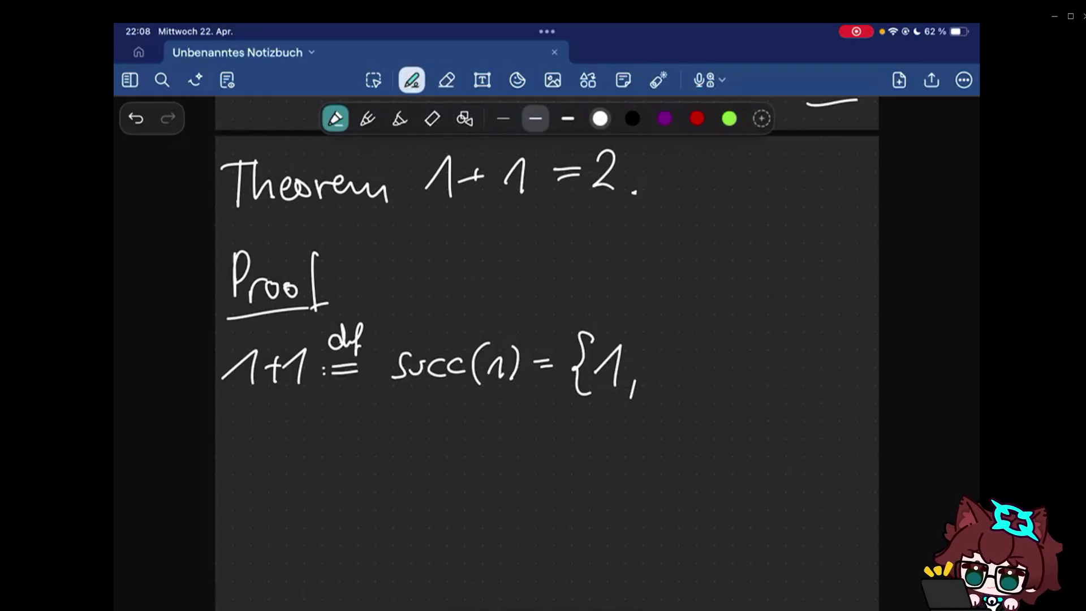
scroll(547, 267, "up", 2)
scroll(547, 267, "down", 2)
scroll(548, 267, "up", 1)
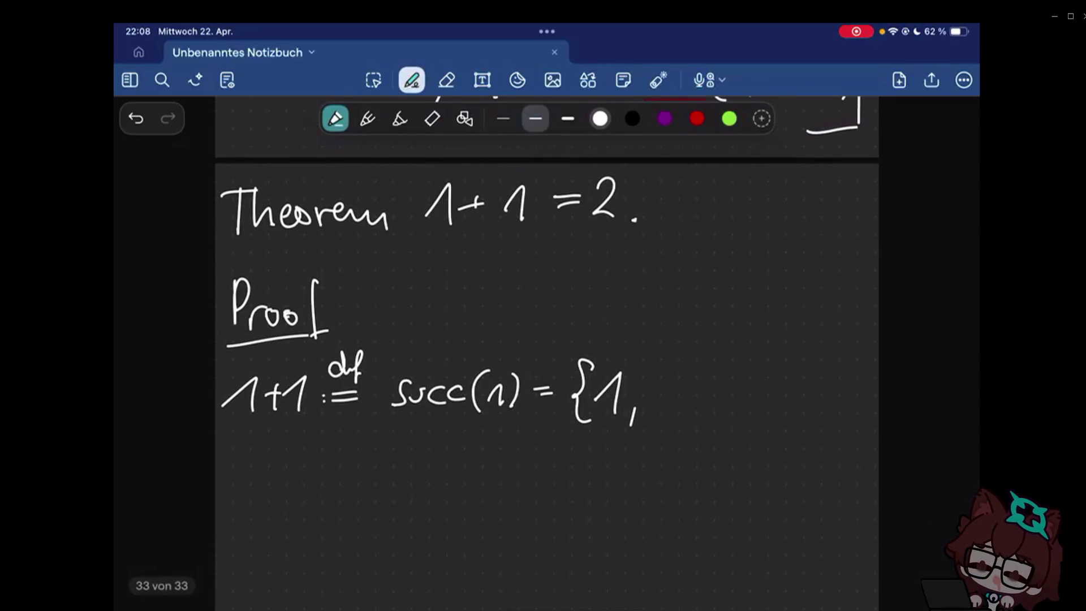
key("e")
mouse_move(663, 373)
left_mouse_down()
mouse_move(660, 423)
mouse_move(683, 407)
left_mouse_up()
left_click_drag(695, 367, 693, 421)
left_click_drag(721, 352, 722, 423)
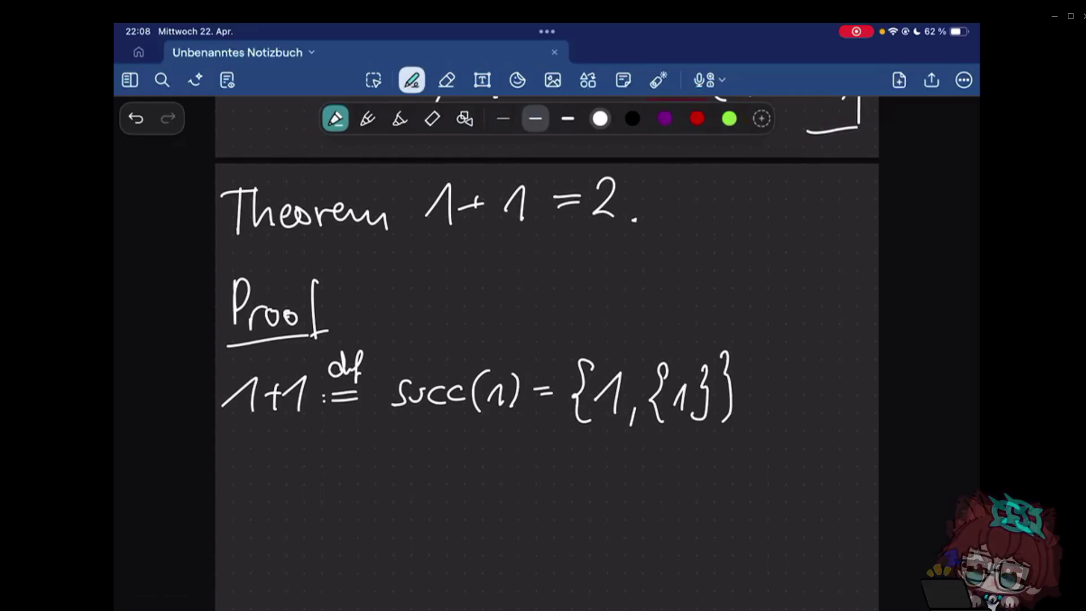
scroll(547, 339, "down", 2)
- Start an expansion line '= {{0},{{0' below the proof line
left_click_drag(527, 418, 549, 417)
left_click_drag(527, 430, 548, 428)
mouse_move(597, 392)
left_mouse_down()
mouse_move(574, 427)
mouse_move(575, 457)
left_mouse_up()
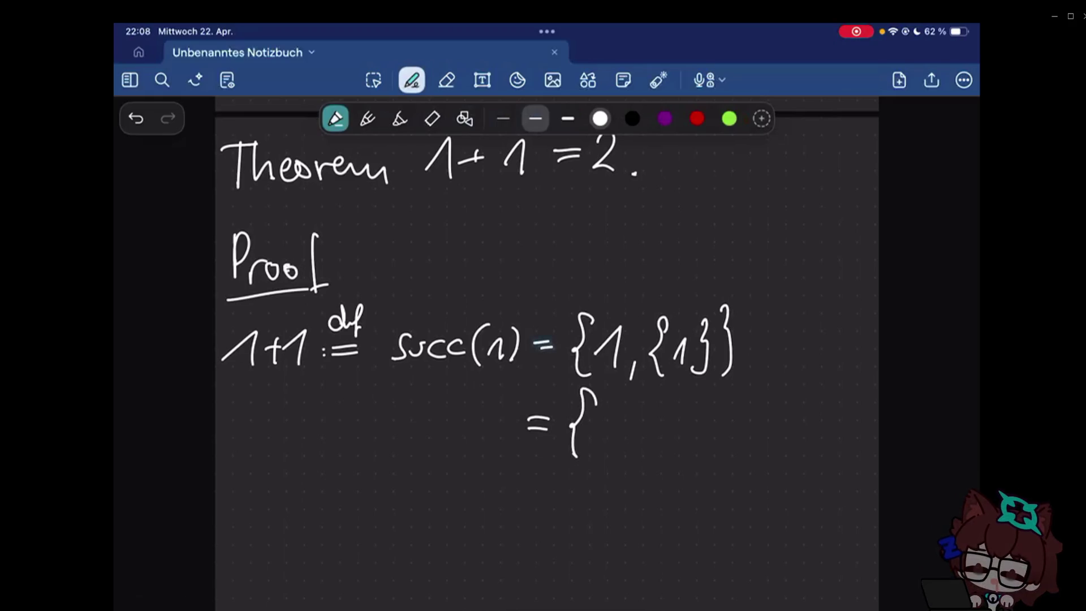
mouse_move(615, 411)
left_mouse_down()
mouse_move(604, 457)
mouse_move(626, 429)
mouse_move(631, 460)
left_mouse_up()
key("ctrl+z")
mouse_move(643, 417)
left_mouse_down()
mouse_move(647, 454)
mouse_move(668, 471)
left_mouse_up()
mouse_move(709, 403)
left_mouse_down()
mouse_move(699, 417)
mouse_move(713, 458)
left_mouse_up()
left_click_drag(726, 421, 725, 423)
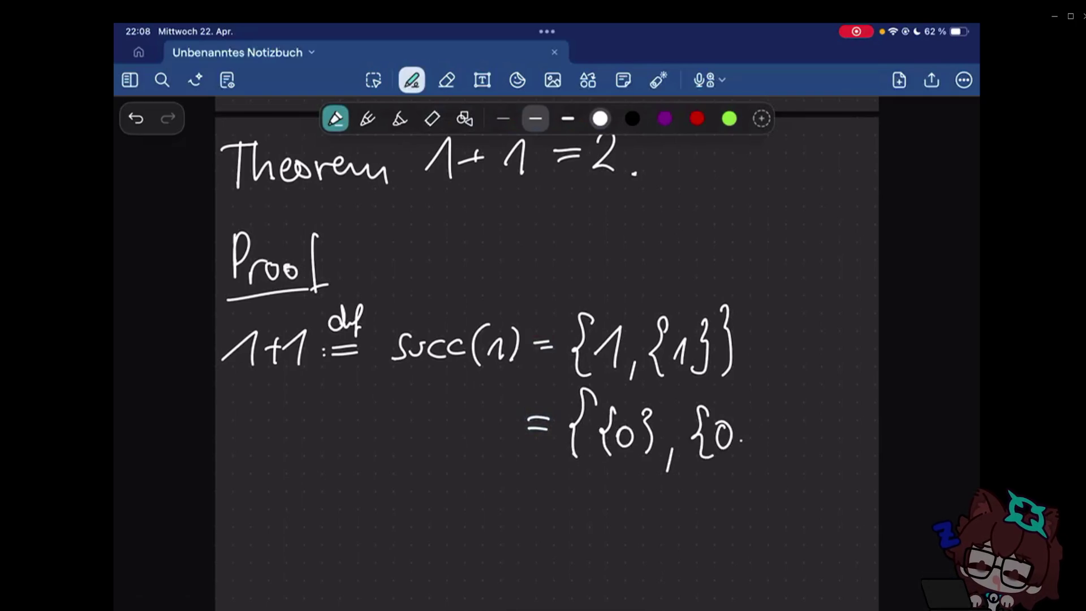
left_click_drag(693, 402, 678, 468)
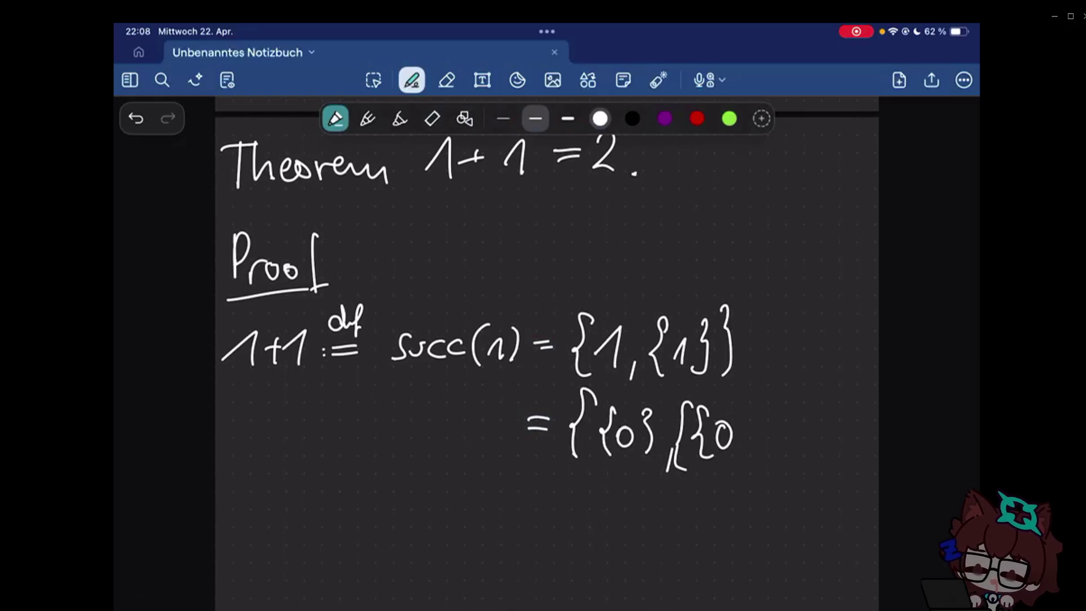
- Erase the abandoned expansion line and take the laser pointer to highlight succ(0)
left_click_drag(730, 433, 722, 419)
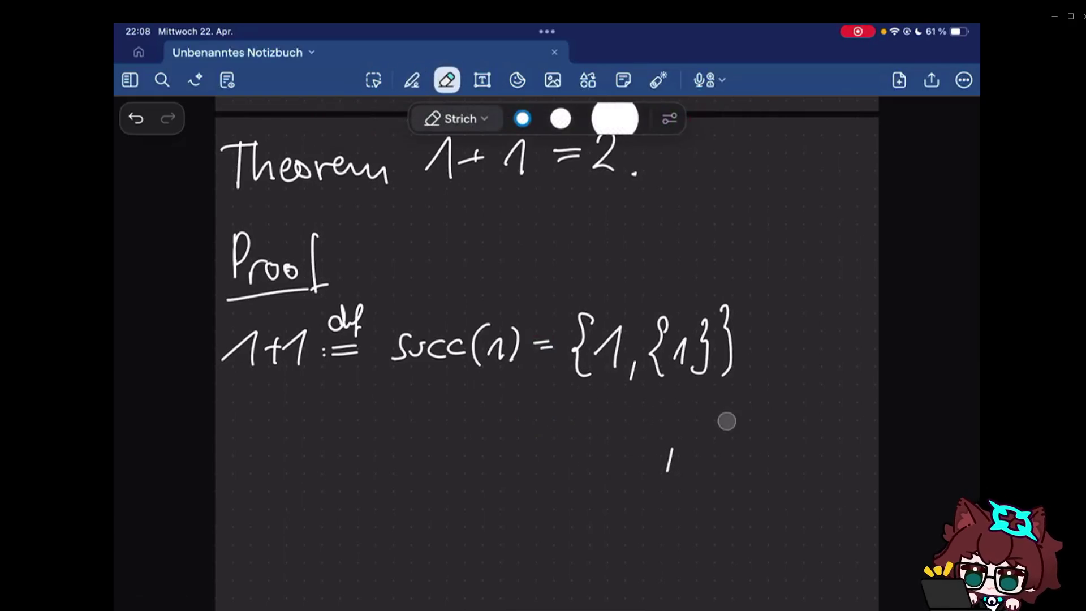
left_click_drag(667, 458, 681, 447)
mouse_move(797, 344)
left_mouse_down()
mouse_move(737, 408)
mouse_move(742, 431)
left_mouse_up()
scroll(548, 339, "down", 3)
scroll(547, 340, "down", 2)
scroll(547, 340, "up", 4)
scroll(546, 340, "up", 5)
scroll(547, 352, "up", 1)
scroll(548, 352, "up", 2)
scroll(547, 352, "up", 2)
scroll(547, 353, "up", 5)
scroll(547, 352, "up", 2)
scroll(547, 352, "up", 2)
scroll(547, 352, "up", 2)
scroll(547, 353, "up", 1)
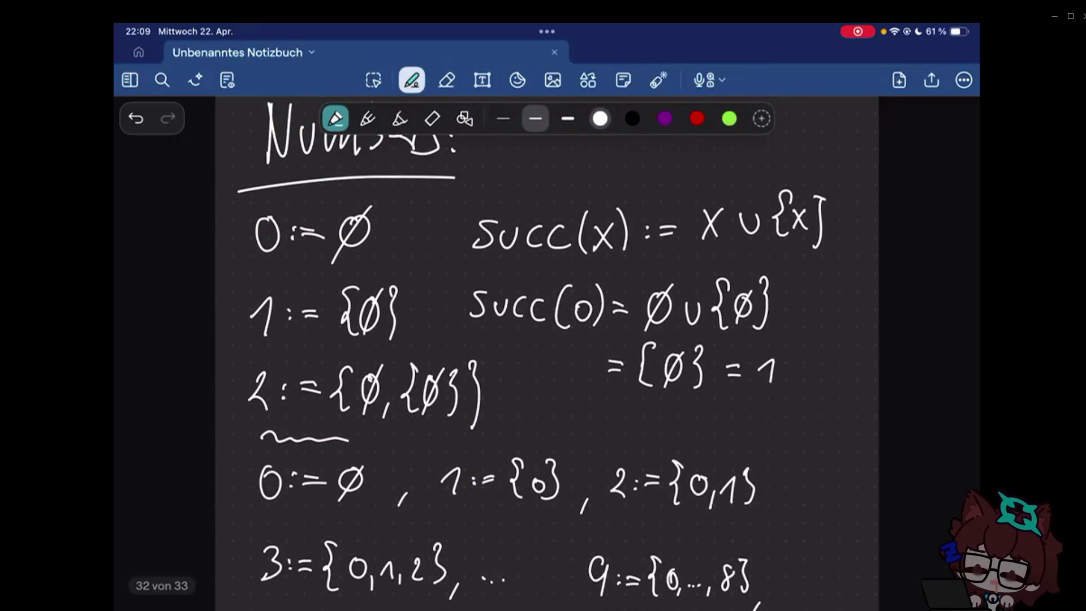
left_click(659, 80)
mouse_move(844, 193)
left_mouse_down()
mouse_move(839, 288)
mouse_move(572, 436)
left_mouse_up()
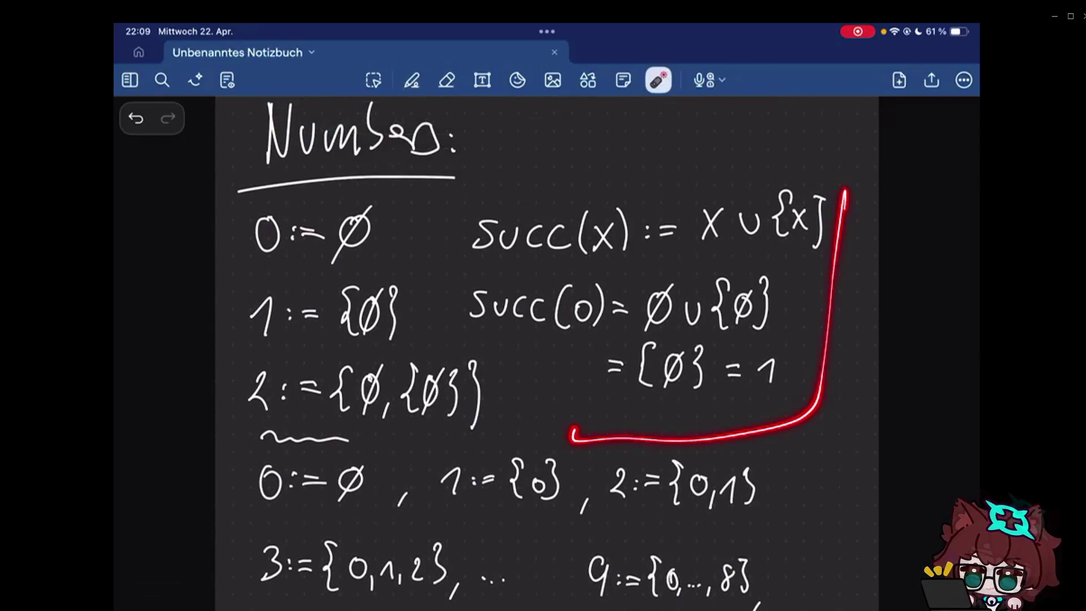
scroll(547, 352, "down", 2)
mouse_move(793, 403)
left_mouse_down()
mouse_move(794, 584)
mouse_move(740, 584)
left_mouse_up()
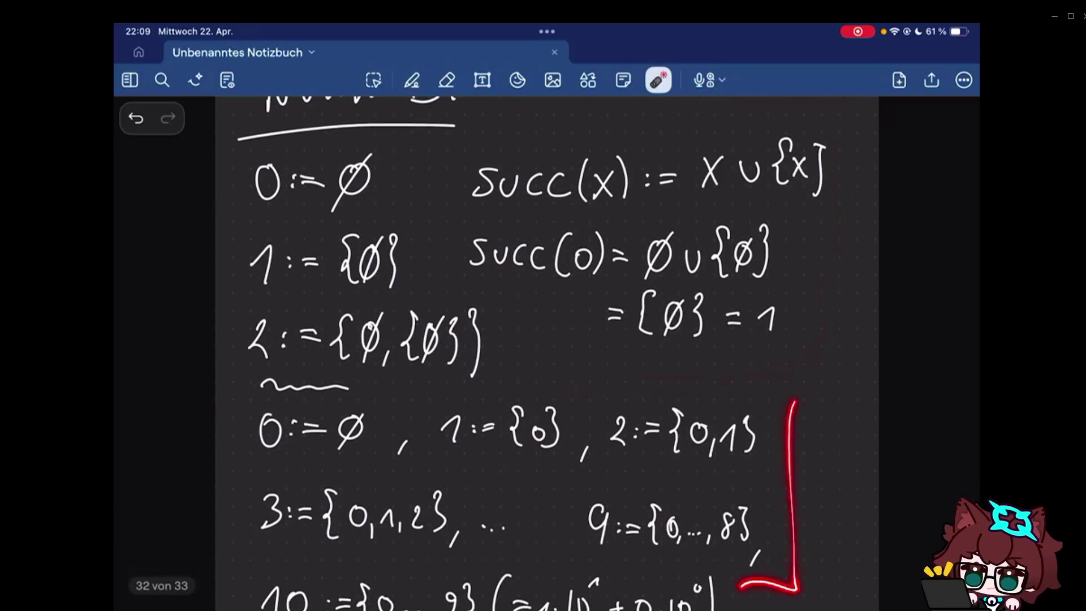
left_click_drag(791, 387, 782, 577)
left_click_drag(784, 408, 791, 593)
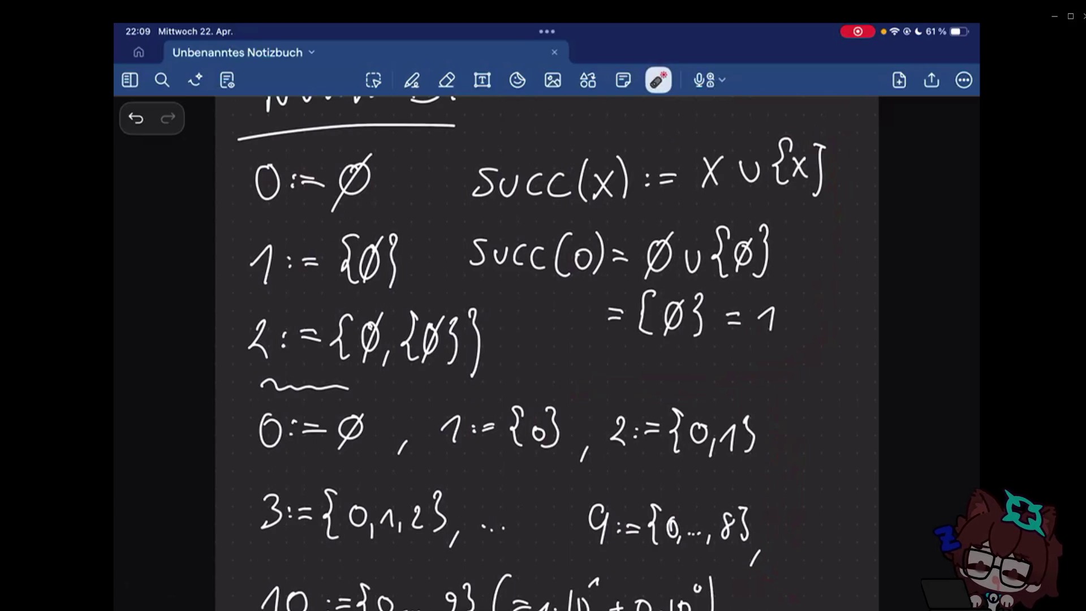
left_click_drag(359, 608, 653, 398)
left_click_drag(386, 447, 606, 605)
left_click(412, 79)
scroll(547, 339, "down", 5)
scroll(547, 340, "down", 10)
scroll(548, 339, "down", 3)
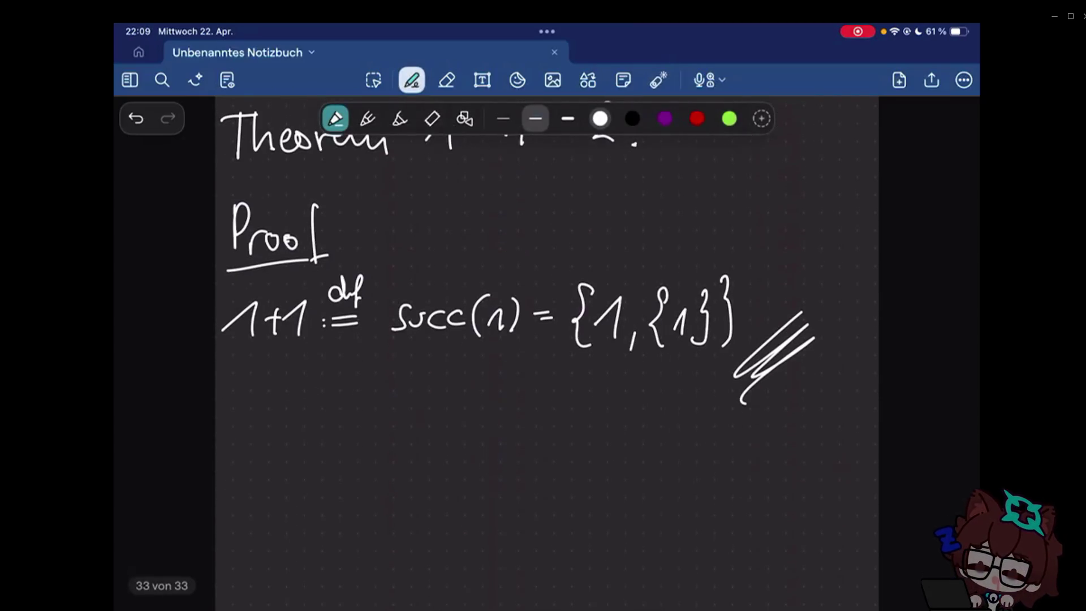
- Erase the stray scribble and write the next proof line '= {{∅},{{∅}}}'
key("e")
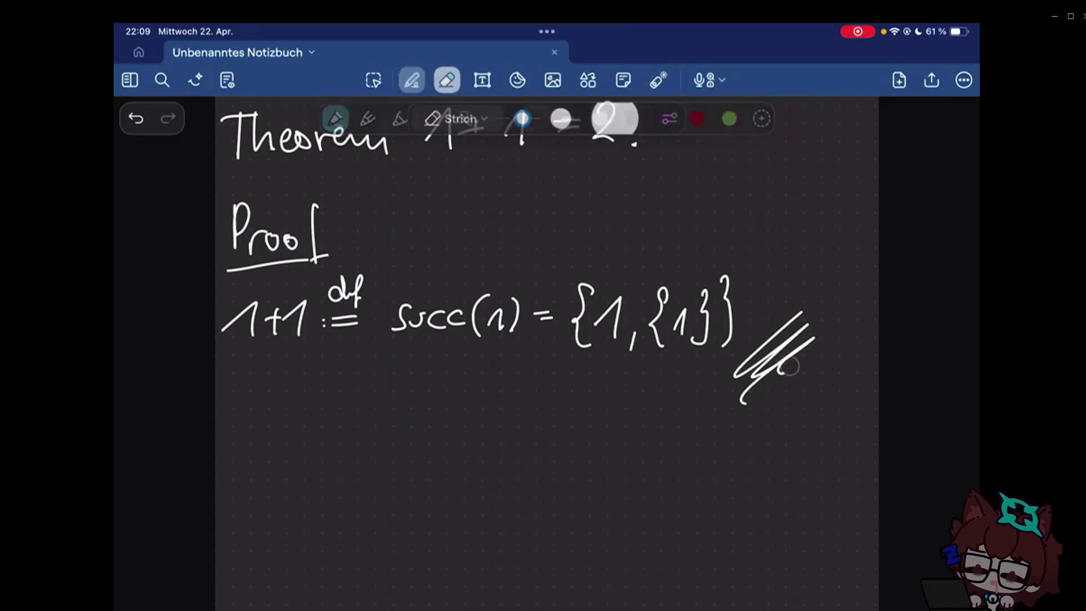
left_click(779, 366)
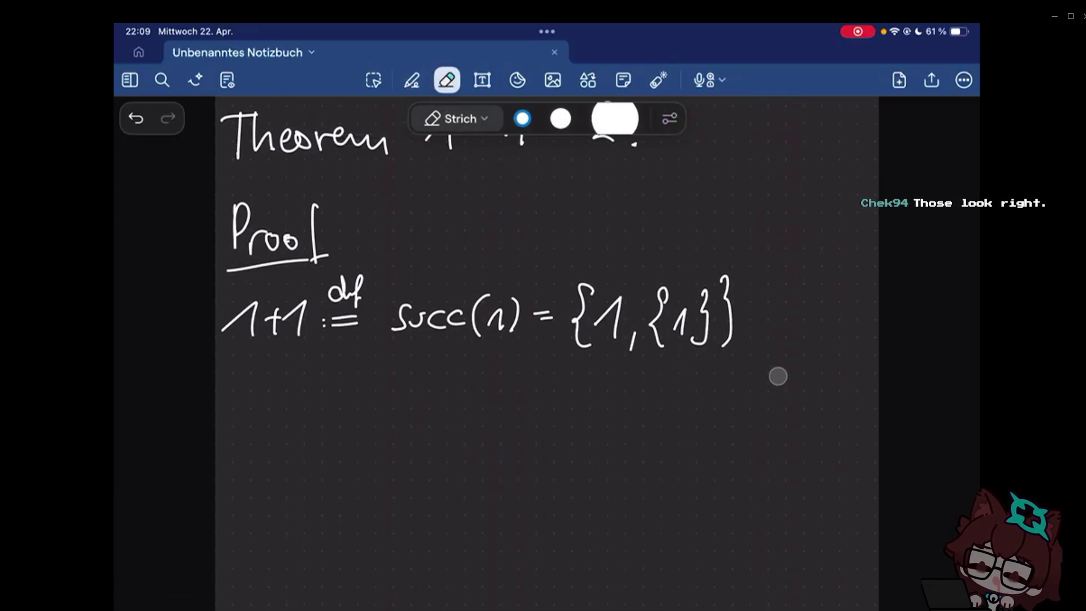
key("p")
mouse_move(522, 413)
left_mouse_down()
mouse_move(541, 410)
mouse_move(564, 441)
left_mouse_up()
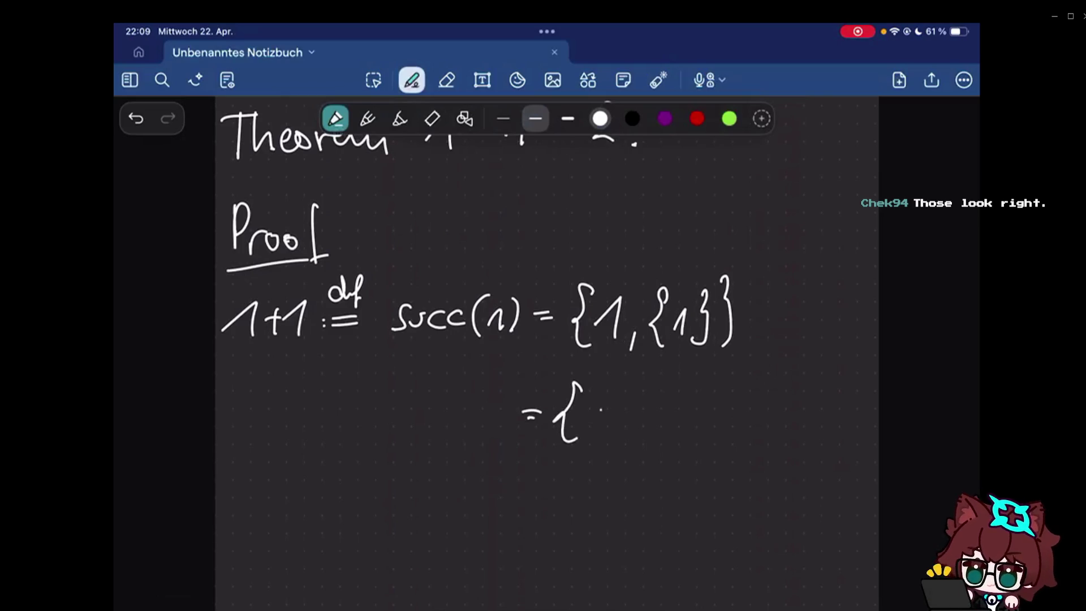
left_click_drag(607, 389, 605, 446)
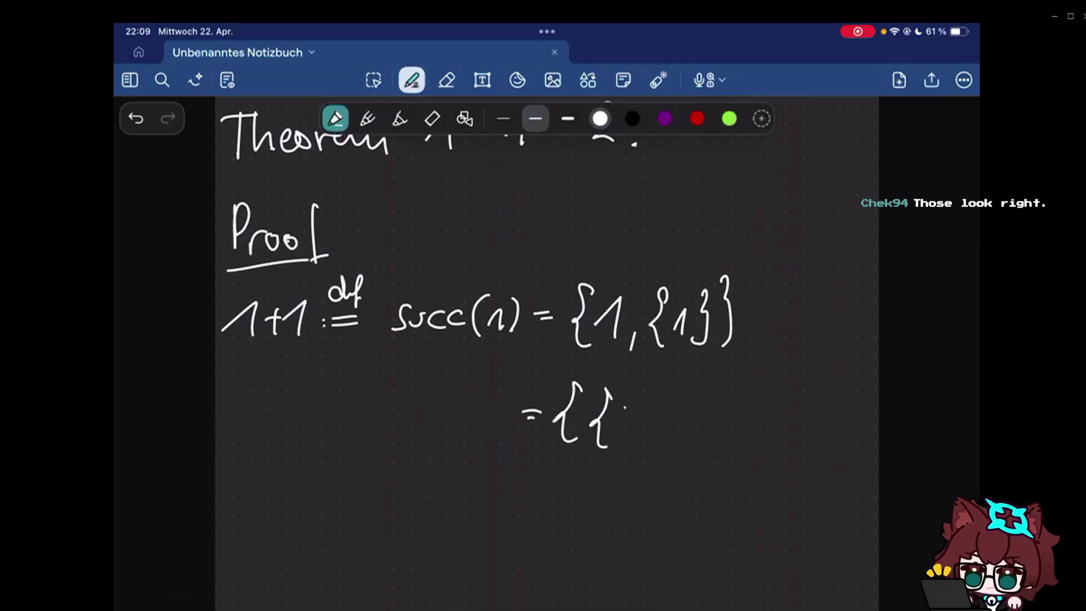
left_click_drag(640, 402, 623, 442)
mouse_move(662, 388)
left_mouse_down()
mouse_move(665, 443)
mouse_move(690, 457)
left_mouse_up()
mouse_move(735, 385)
left_mouse_down()
mouse_move(730, 448)
mouse_move(782, 436)
left_mouse_up()
mouse_move(791, 398)
left_mouse_down()
mouse_move(764, 448)
mouse_move(805, 440)
left_mouse_up()
mouse_move(825, 379)
left_mouse_down()
mouse_move(826, 447)
mouse_move(845, 445)
left_mouse_up()
scroll(548, 354, "up", 5)
scroll(548, 353, "up", 10)
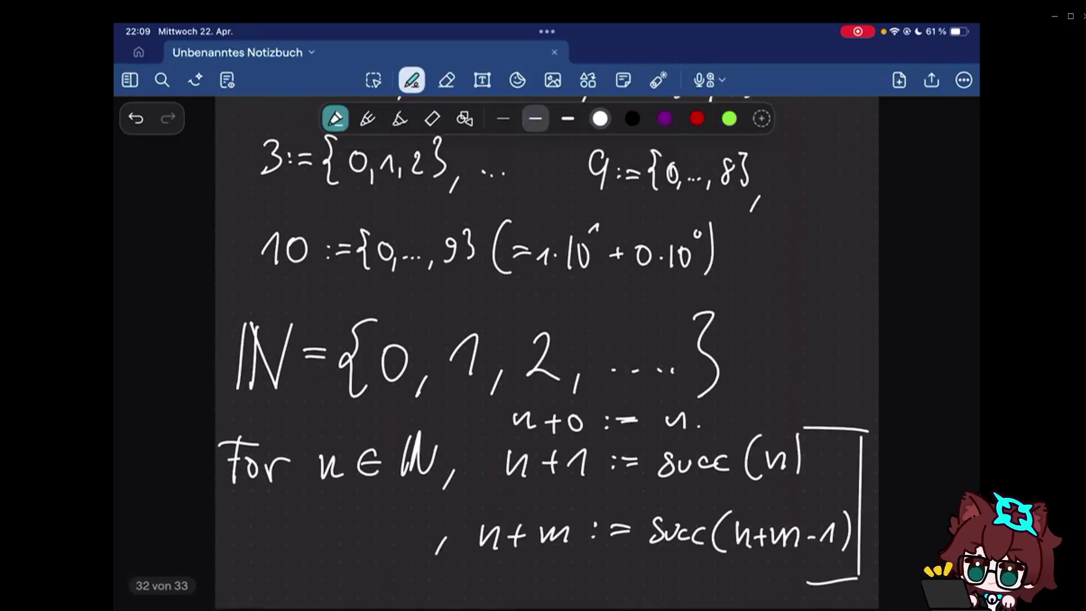
left_click_drag(540, 326, 503, 326)
left_click_drag(503, 326, 512, 340)
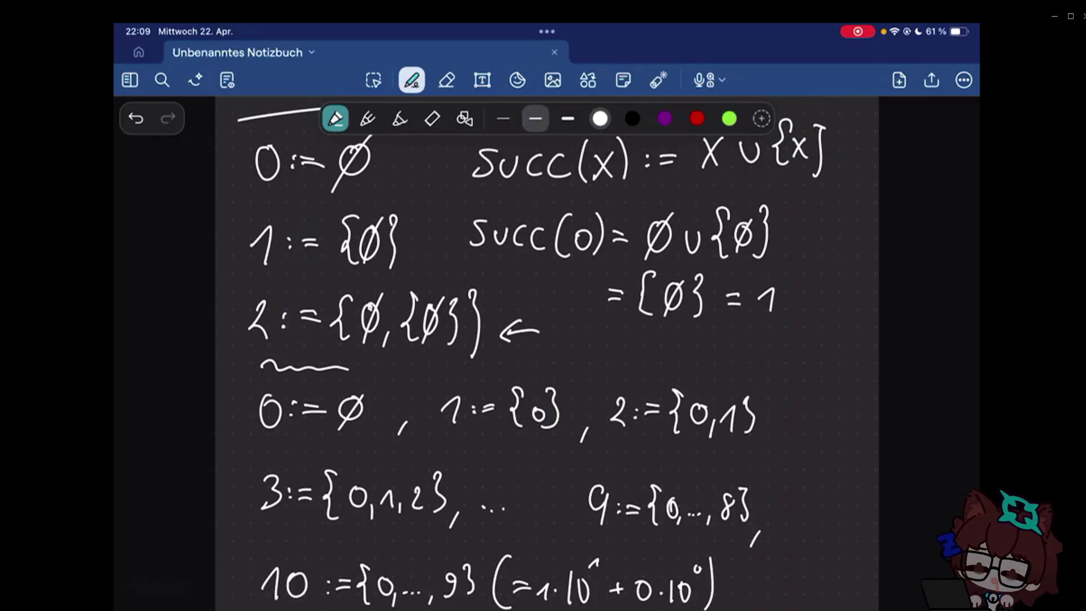
scroll(548, 352, "down", 10)
scroll(548, 353, "down", 10)
scroll(547, 339, "down", 2)
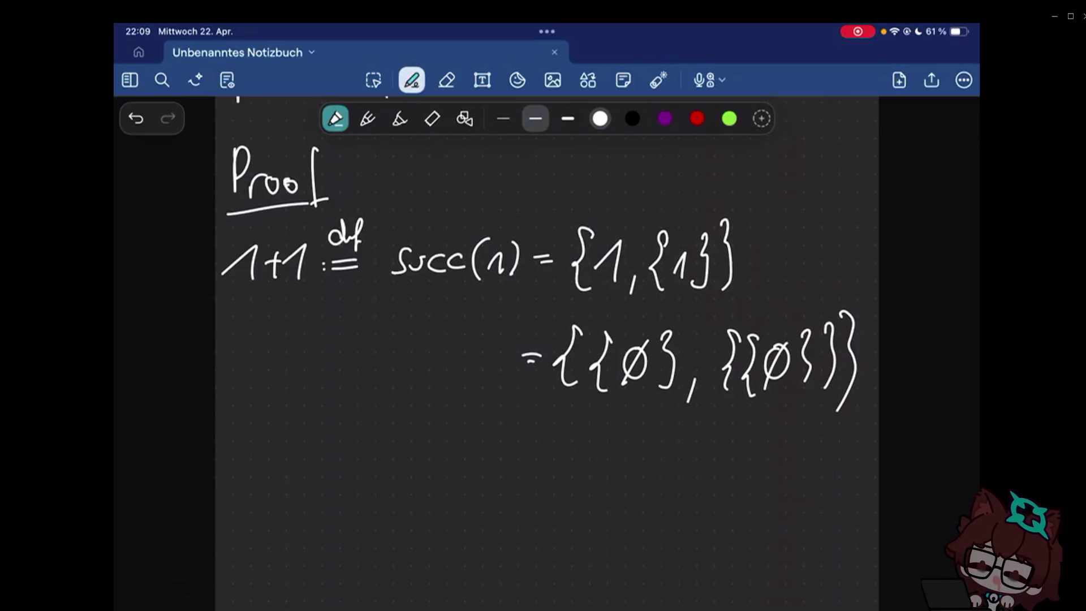
- Write '= 2.' below the set line to finish the derivation
mouse_move(523, 453)
left_mouse_down()
mouse_move(544, 451)
mouse_move(545, 462)
left_mouse_up()
mouse_move(571, 435)
left_mouse_down()
mouse_move(571, 465)
mouse_move(600, 466)
left_mouse_up()
left_click(632, 471)
mouse_move(801, 459)
left_mouse_down()
mouse_move(834, 445)
mouse_move(804, 491)
left_mouse_up()
scroll(547, 353, "up", 3)
scroll(546, 353, "up", 3)
scroll(547, 353, "up", 3)
scroll(546, 353, "up", 3)
scroll(546, 353, "up", 3)
scroll(546, 354, "up", 3)
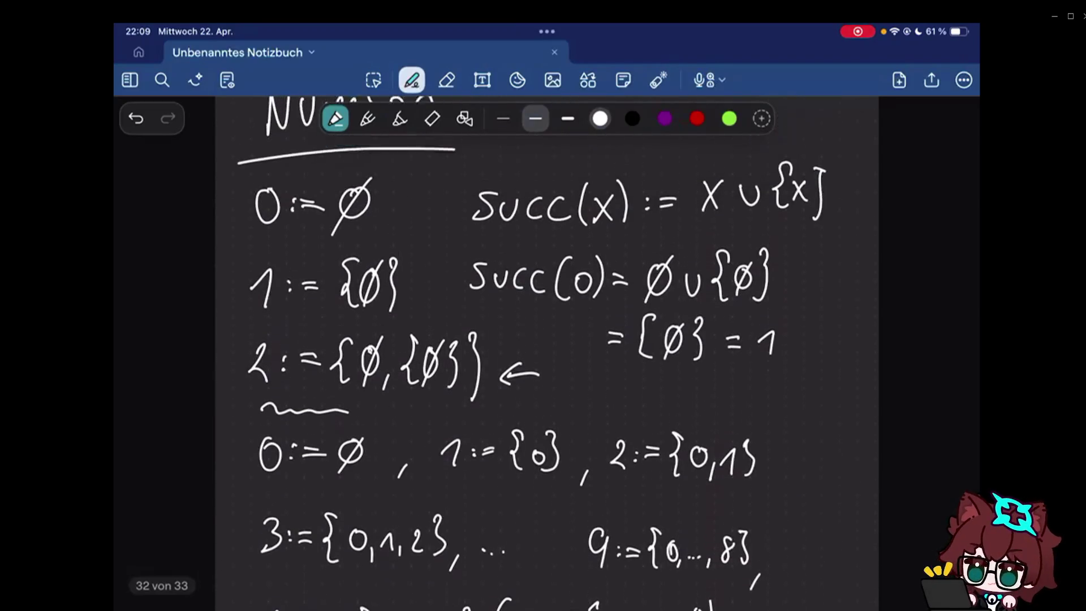
scroll(547, 354, "up", 2)
scroll(547, 354, "up", 1)
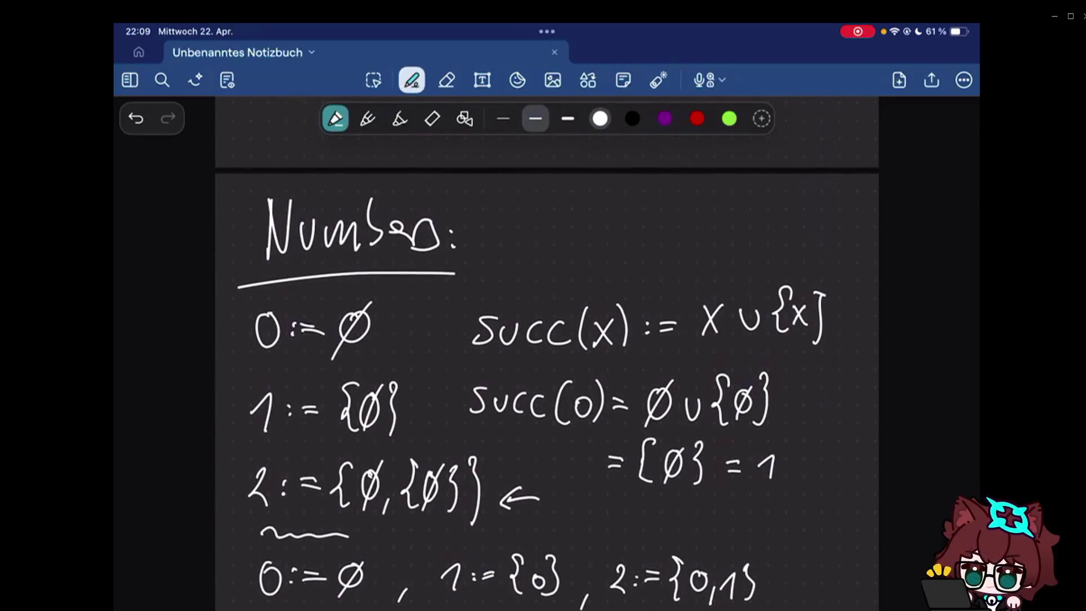
scroll(546, 352, "down", 5)
scroll(546, 353, "down", 5)
scroll(546, 352, "down", 1)
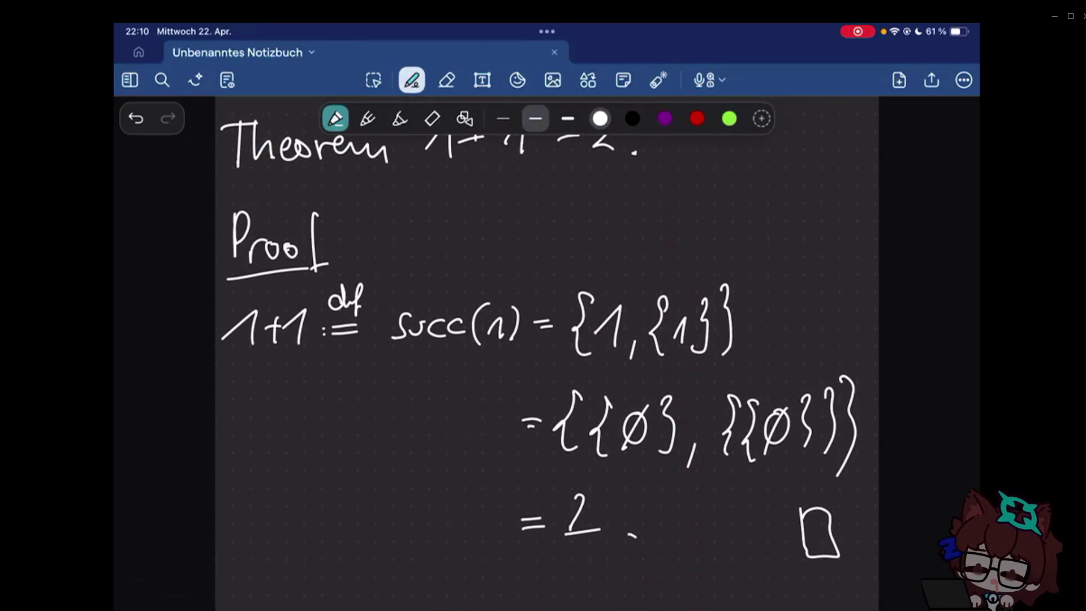
key("e")
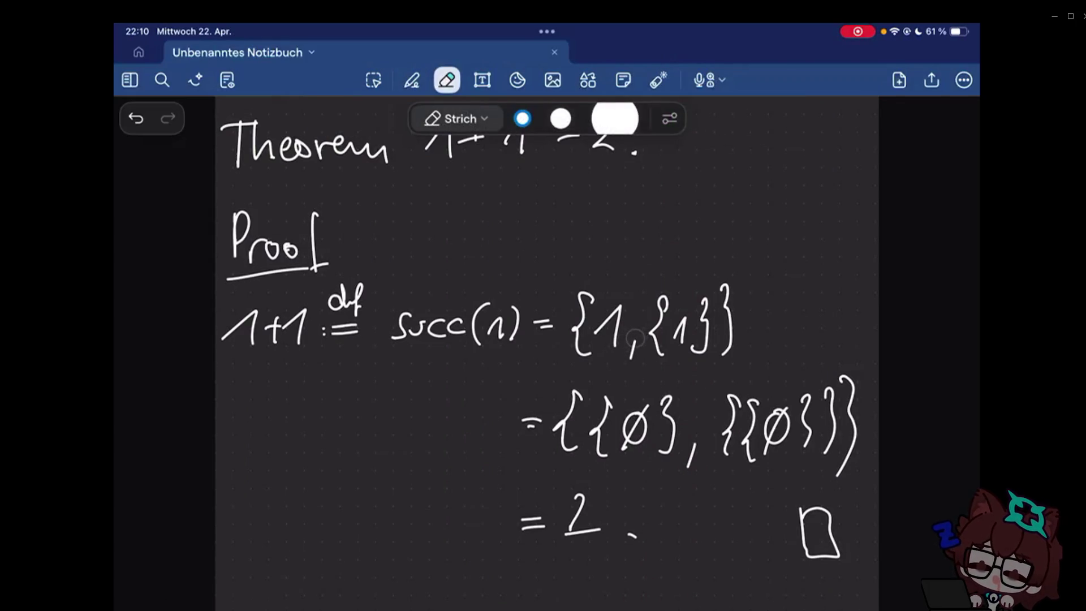
- Erase the old set expansions and rewrite the right-hand side as '1 ∪ {1}'
mouse_move(620, 348)
left_mouse_down()
mouse_move(660, 452)
mouse_move(640, 514)
mouse_move(819, 533)
left_mouse_up()
key("p")
left_click_drag(577, 340, 606, 348)
key("ctrl+z")
mouse_move(599, 293)
left_mouse_down()
mouse_move(585, 346)
mouse_move(614, 305)
mouse_move(605, 336)
mouse_move(678, 314)
mouse_move(708, 346)
mouse_move(736, 335)
left_mouse_up()
key("ctrl+z")
left_click_drag(754, 292, 757, 345)
- Write the next line '= {∅, 1}', erasing the misplaced brace and 1 along the way
left_click_drag(528, 401, 543, 405)
left_click_drag(531, 412, 553, 416)
left_click_drag(601, 375, 591, 436)
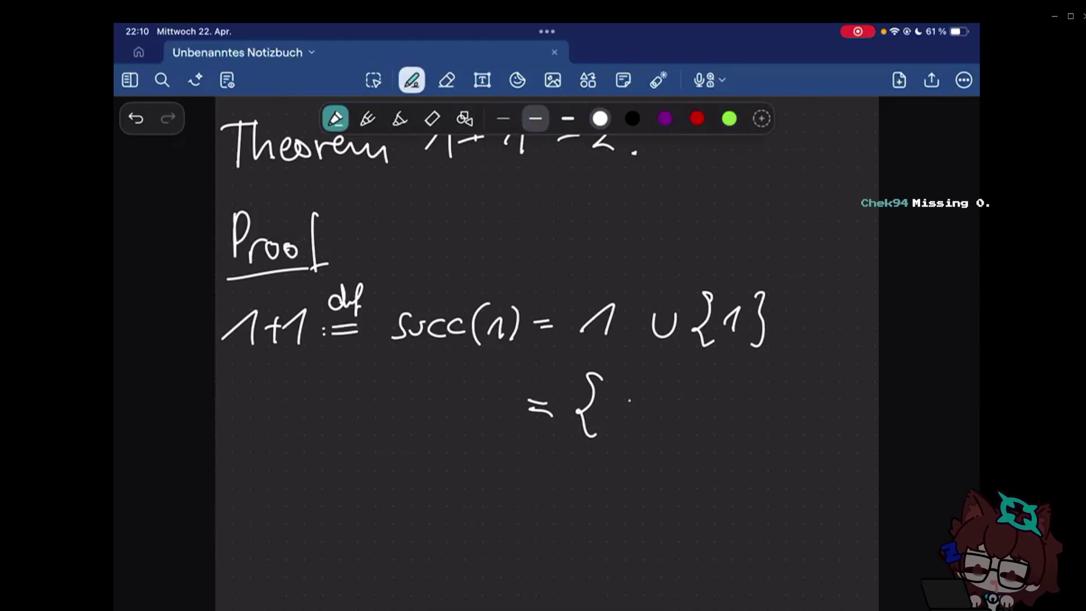
mouse_move(631, 389)
left_mouse_down()
mouse_move(629, 419)
mouse_move(628, 405)
left_mouse_up()
key("e")
key("p")
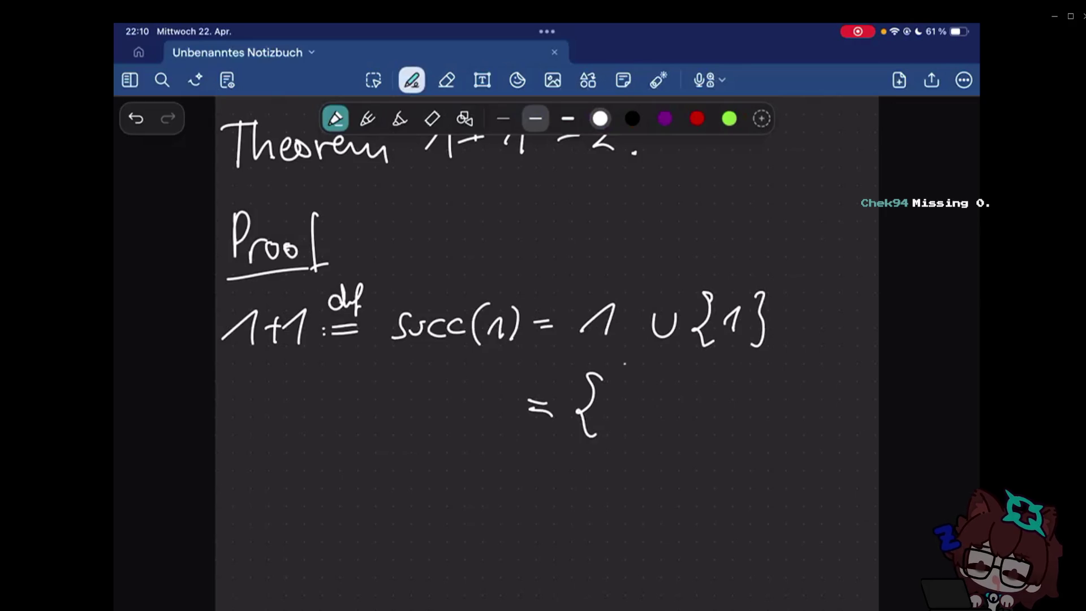
mouse_move(637, 392)
left_mouse_down()
mouse_move(614, 399)
mouse_move(635, 389)
mouse_move(613, 424)
left_mouse_up()
left_click_drag(621, 372, 604, 434)
key("e")
mouse_move(642, 400)
left_mouse_down()
mouse_move(604, 408)
mouse_move(632, 390)
mouse_move(608, 432)
left_mouse_up()
key("p")
left_click_drag(657, 425, 652, 441)
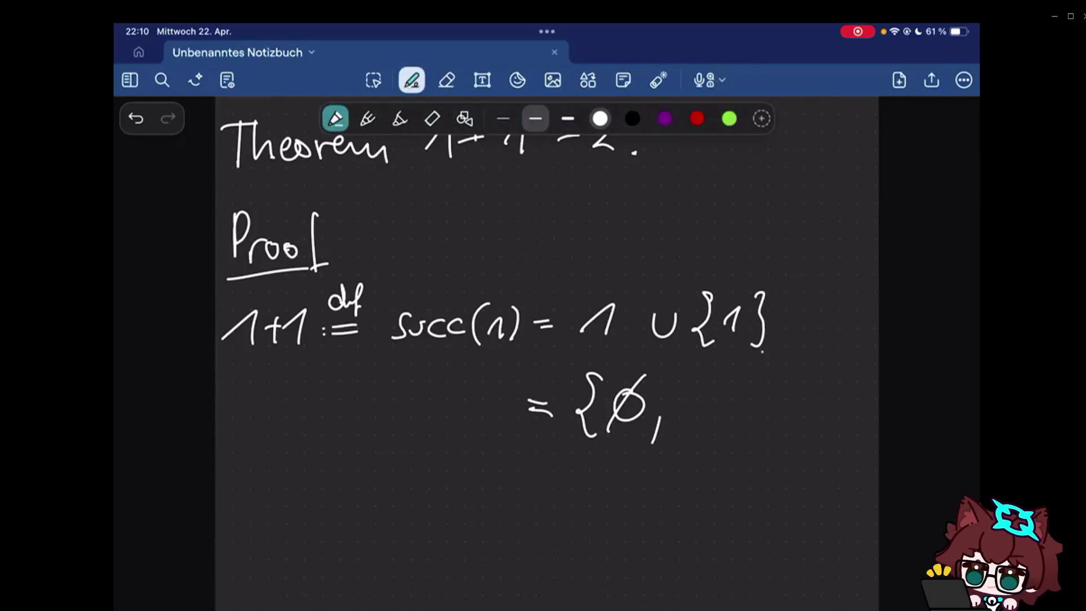
left_click_drag(684, 398, 701, 419)
mouse_move(726, 366)
left_mouse_down()
mouse_move(741, 391)
mouse_move(729, 425)
left_mouse_up()
- Write the following line '= {∅, {∅}}'
left_click_drag(529, 490, 546, 488)
left_click_drag(532, 506, 546, 503)
left_click_drag(604, 458, 591, 531)
left_click_drag(635, 473, 615, 522)
mouse_move(704, 468)
left_mouse_down()
mouse_move(689, 493)
mouse_move(701, 514)
left_mouse_up()
left_click_drag(728, 478, 713, 508)
left_click_drag(743, 465, 746, 513)
left_click_drag(762, 453, 763, 524)
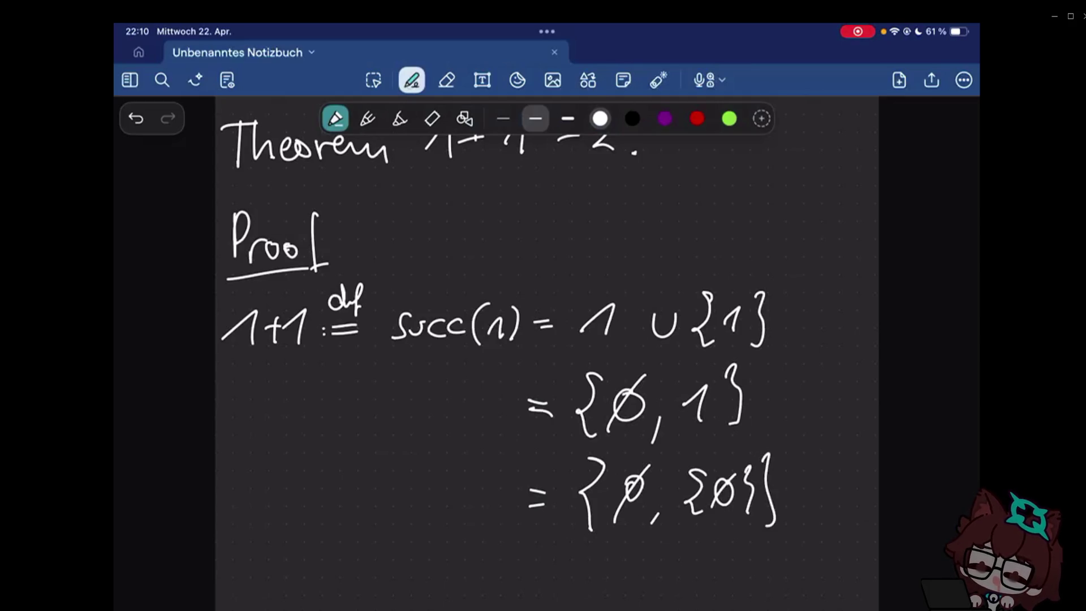
scroll(544, 340, "down", 3)
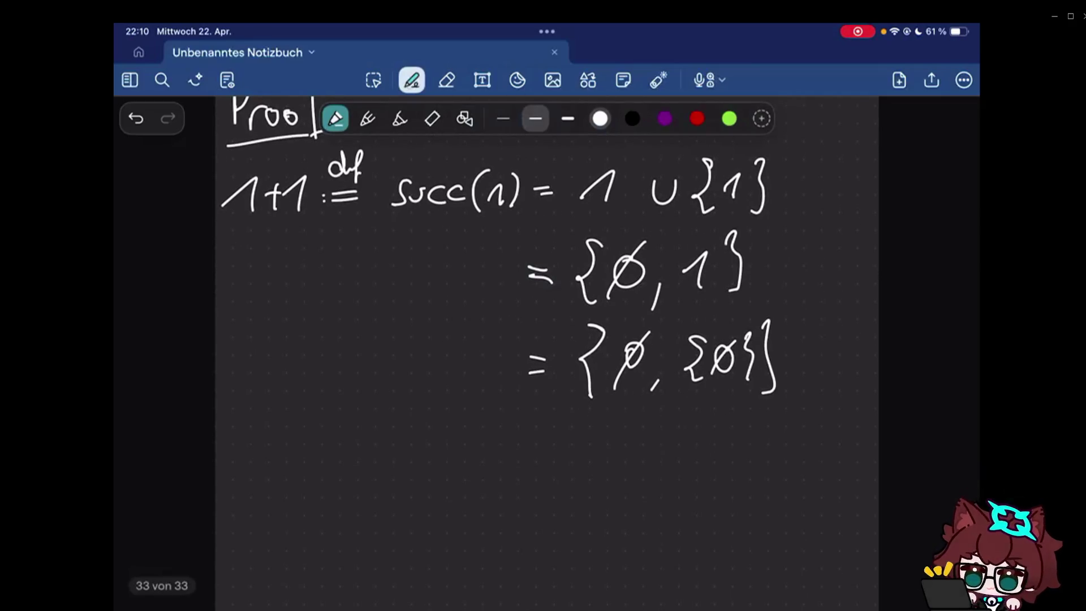
- Finish with '= 2.' and draw the closing proof box beside it
left_click(447, 80)
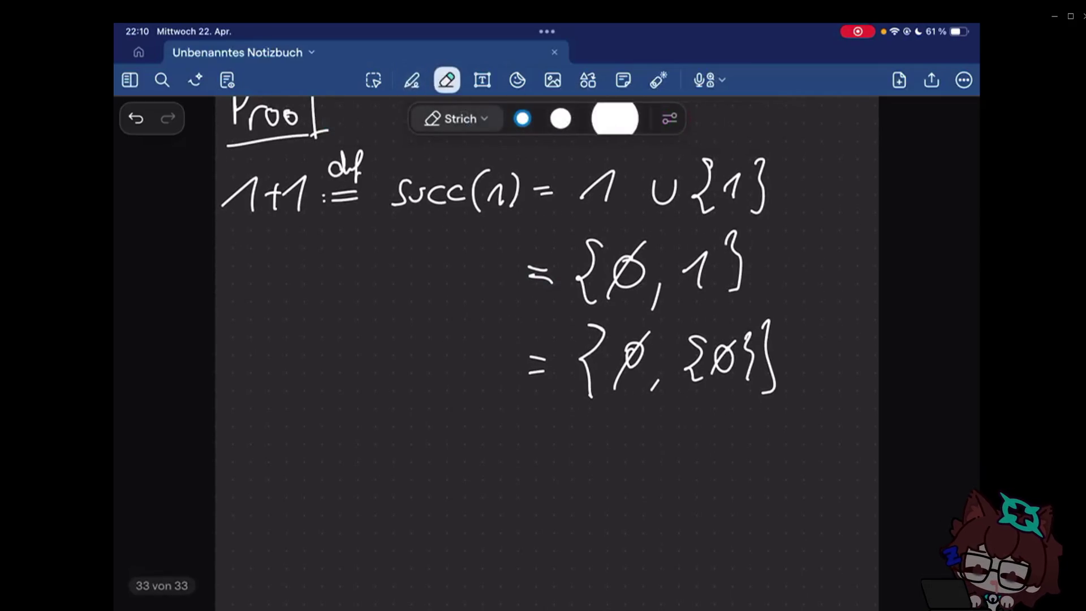
left_click(412, 80)
left_click_drag(519, 464, 566, 475)
left_click_drag(607, 457, 628, 485)
left_click(653, 488)
left_click_drag(769, 477, 769, 518)
mouse_move(768, 477)
left_mouse_down()
mouse_move(793, 480)
mouse_move(770, 520)
left_mouse_up()
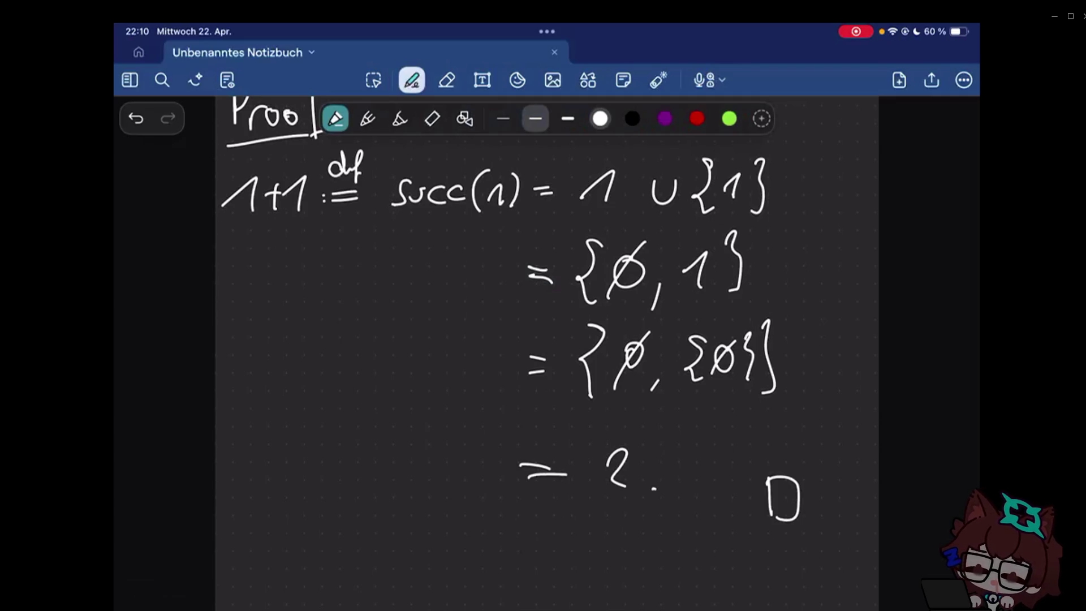
scroll(543, 339, "up", 2)
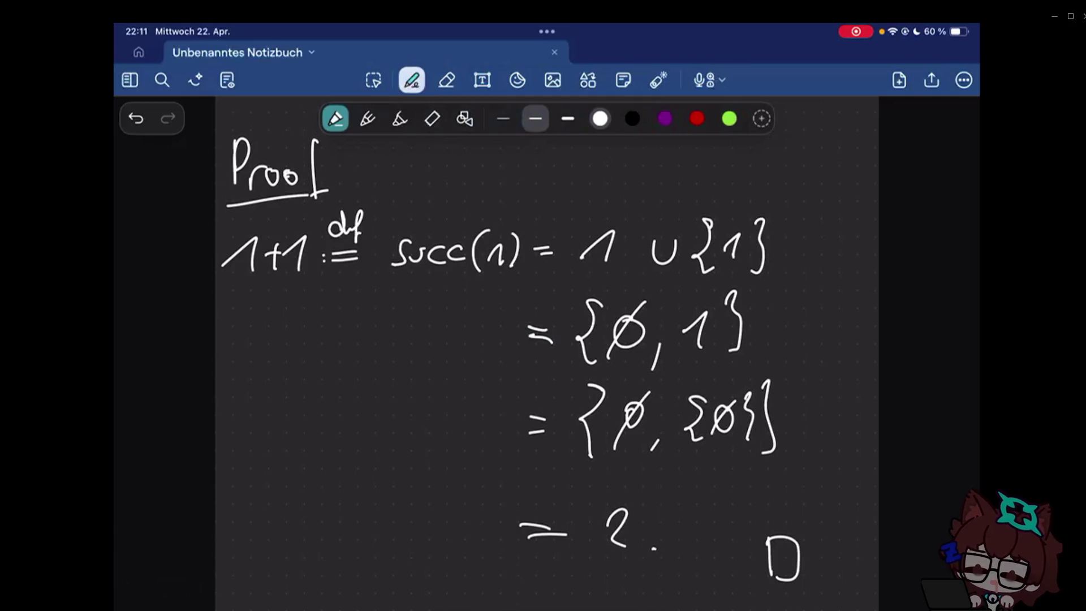
scroll(543, 356, "down", 5)
mouse_move(254, 325)
left_mouse_down()
mouse_move(248, 384)
mouse_move(277, 328)
mouse_move(300, 377)
mouse_move(316, 374)
left_mouse_up()
- Handwrite an underlined 'Theorem' followed by 'n+m = m+n.' below the finished proof
left_click_drag(322, 354, 357, 359)
left_click_drag(358, 364, 397, 379)
left_click_drag(241, 394, 379, 406)
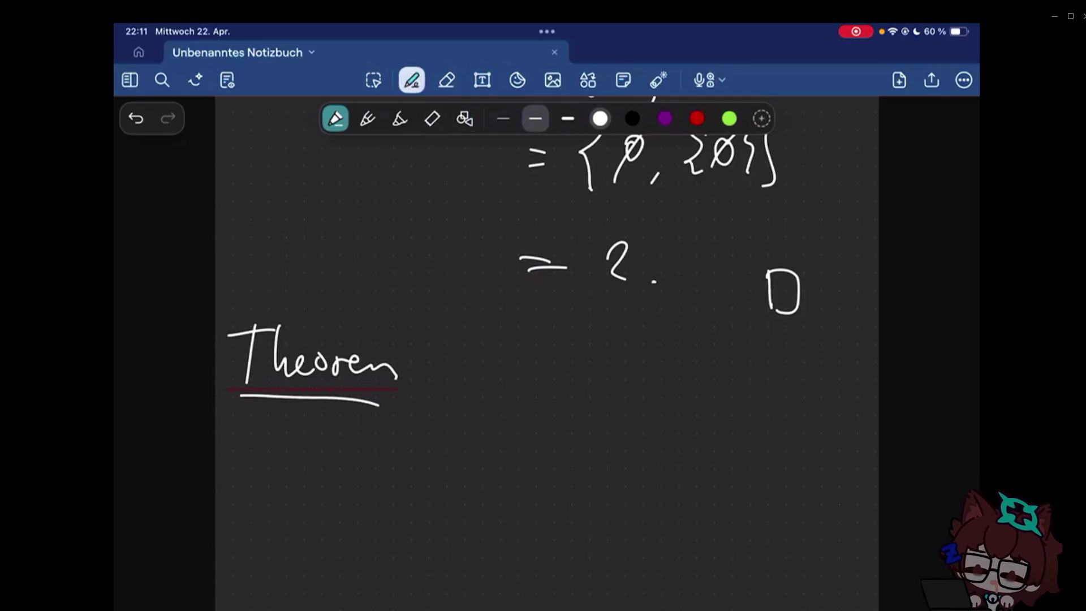
mouse_move(463, 349)
left_mouse_down()
mouse_move(481, 375)
mouse_move(514, 364)
left_mouse_up()
mouse_move(504, 355)
left_mouse_down()
mouse_move(504, 373)
mouse_move(606, 356)
left_mouse_up()
mouse_move(585, 368)
left_mouse_down()
mouse_move(660, 354)
mouse_move(665, 376)
mouse_move(702, 364)
mouse_move(690, 380)
left_mouse_up()
mouse_move(714, 353)
left_mouse_down()
mouse_move(716, 370)
mouse_move(739, 379)
left_mouse_up()
left_click(762, 378)
scroll(547, 340, "up", 1)
scroll(548, 340, "up", 2)
scroll(547, 340, "up", 10)
scroll(547, 339, "up", 10)
scroll(547, 353, "down", 1)
scroll(547, 353, "down", 5)
scroll(547, 353, "down", 2)
scroll(547, 353, "up", 5)
scroll(548, 353, "down", 5)
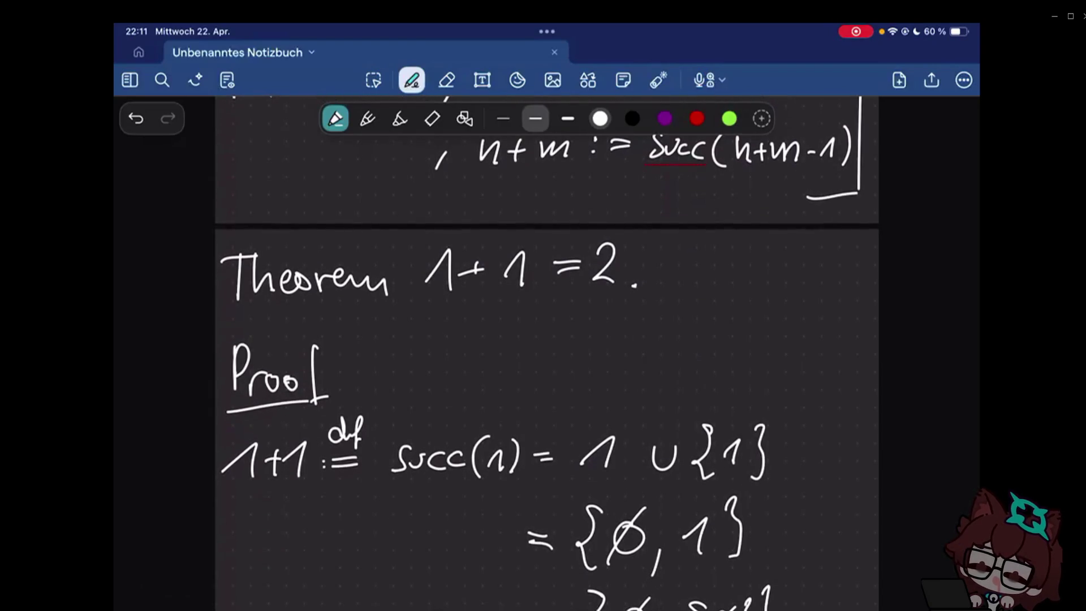
scroll(547, 353, "up", 2)
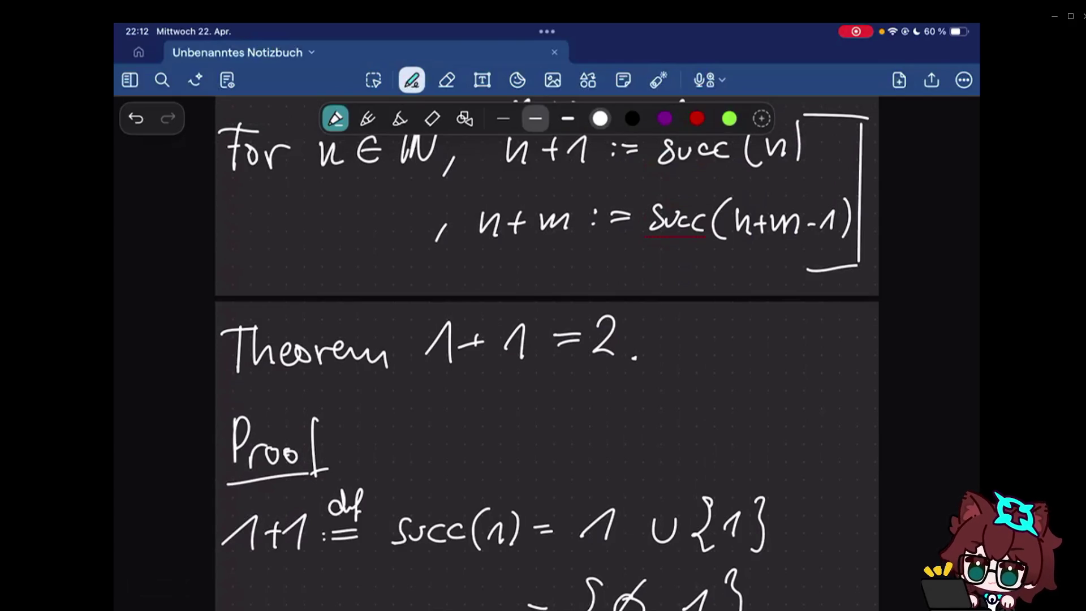
scroll(546, 364, "down", 5)
scroll(546, 366, "down", 3)
- Write 'n+m' below the theorem and turn its equals sign into a defining ':='
left_click_drag(241, 435, 379, 447)
scroll(546, 365, "down", 2)
mouse_move(232, 424)
left_mouse_down()
mouse_move(316, 425)
mouse_move(346, 407)
left_mouse_up()
left_click_drag(330, 417, 340, 419)
left_click(447, 80)
left_click_drag(346, 406, 365, 405)
left_click_drag(345, 414, 364, 414)
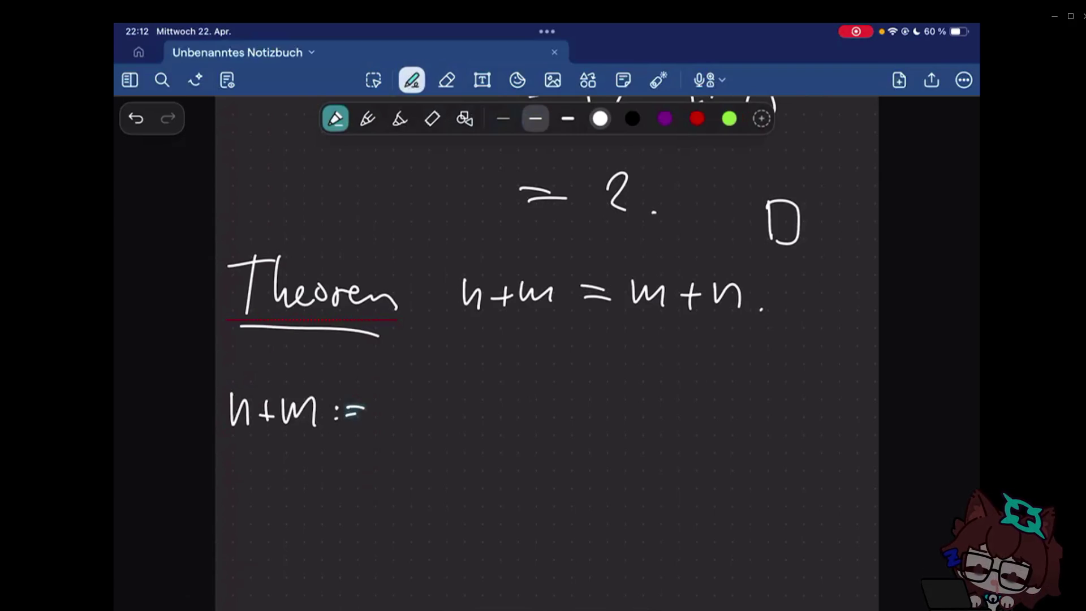
- Complete the line as 'n+m := succ(n+m-1)'
mouse_move(416, 393)
left_mouse_down()
mouse_move(395, 422)
mouse_move(433, 419)
left_mouse_up()
mouse_move(449, 401)
left_mouse_down()
mouse_move(448, 421)
mouse_move(458, 419)
left_mouse_up()
mouse_move(498, 376)
left_mouse_down()
mouse_move(486, 429)
mouse_move(519, 415)
mouse_move(526, 428)
left_mouse_up()
mouse_move(535, 409)
left_mouse_down()
mouse_move(554, 409)
mouse_move(546, 415)
left_mouse_up()
mouse_move(562, 421)
left_mouse_down()
mouse_move(575, 407)
mouse_move(588, 425)
mouse_move(650, 394)
mouse_move(650, 426)
left_mouse_up()
left_click_drag(660, 372, 660, 435)
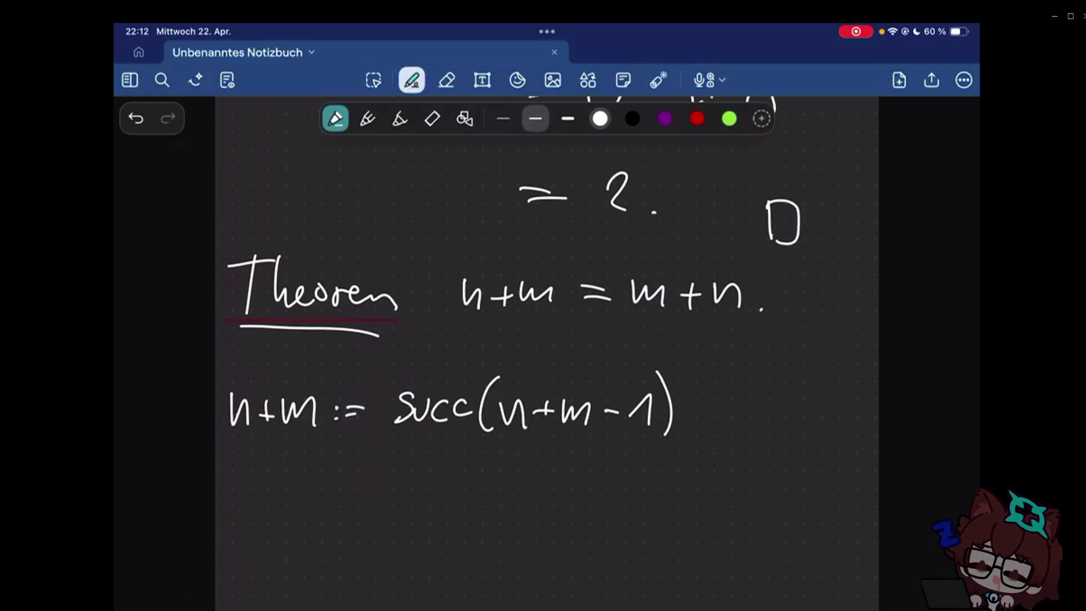
scroll(547, 339, "down", 1)
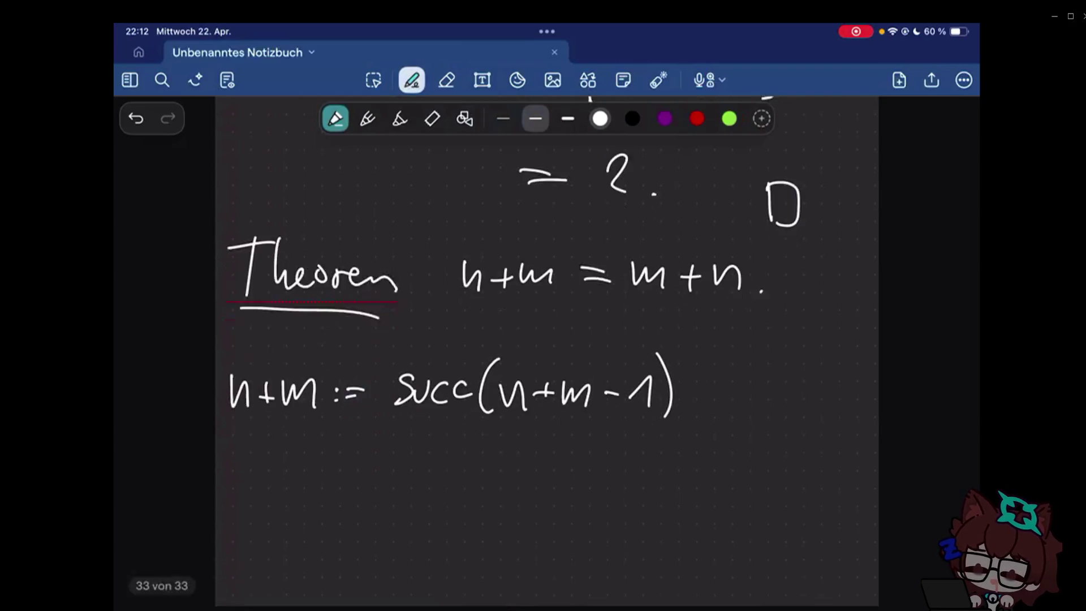
scroll(546, 339, "down", 1)
scroll(547, 339, "down", 2)
scroll(547, 340, "down", 3)
scroll(548, 340, "down", 3)
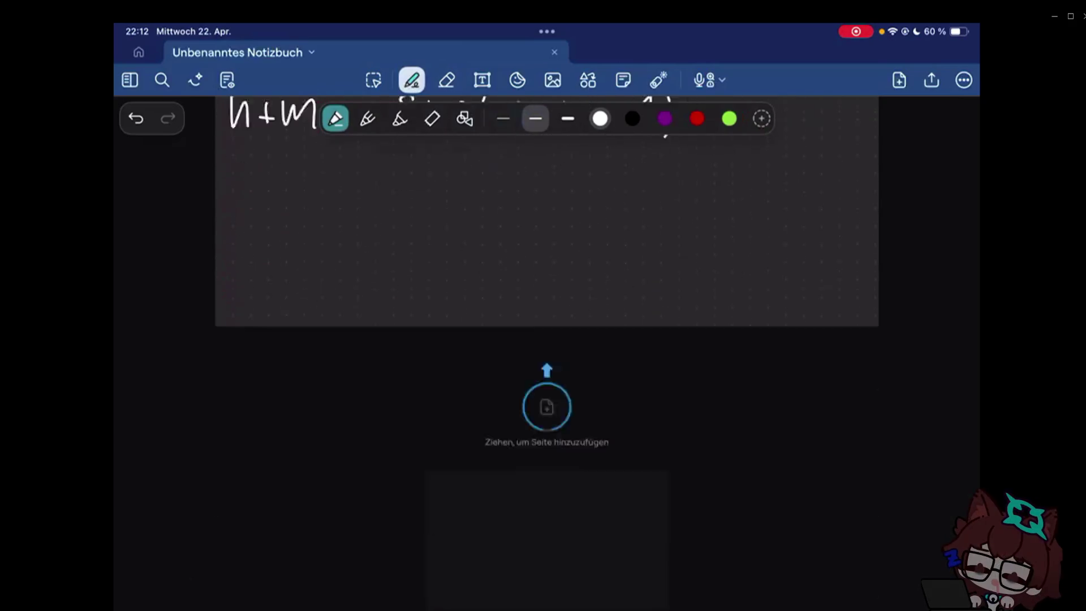
scroll(546, 340, "up", 5)
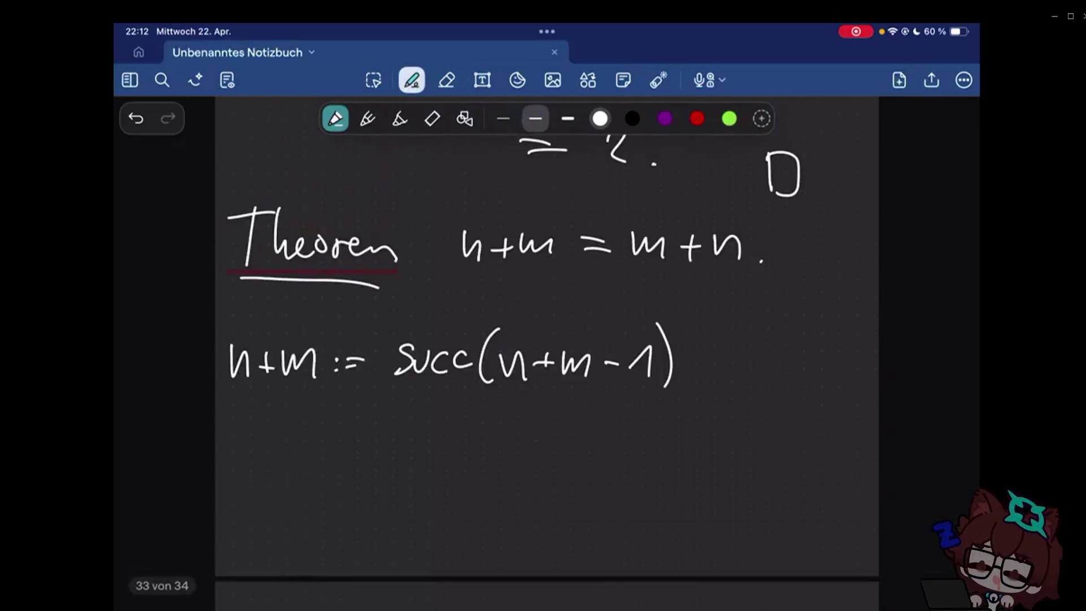
scroll(547, 340, "down", 2)
- Begin a second line with a lone ':=' below 'n+m := succ(n+m-1)'
left_click_drag(335, 306, 349, 308)
left_click_drag(340, 317, 360, 316)
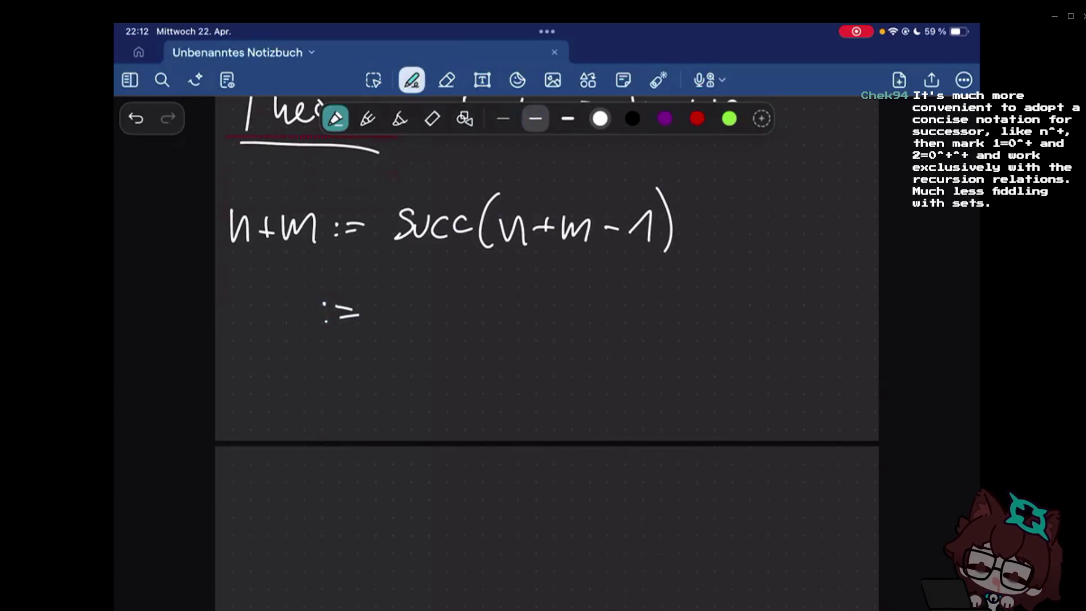
scroll(548, 297, "up", 2)
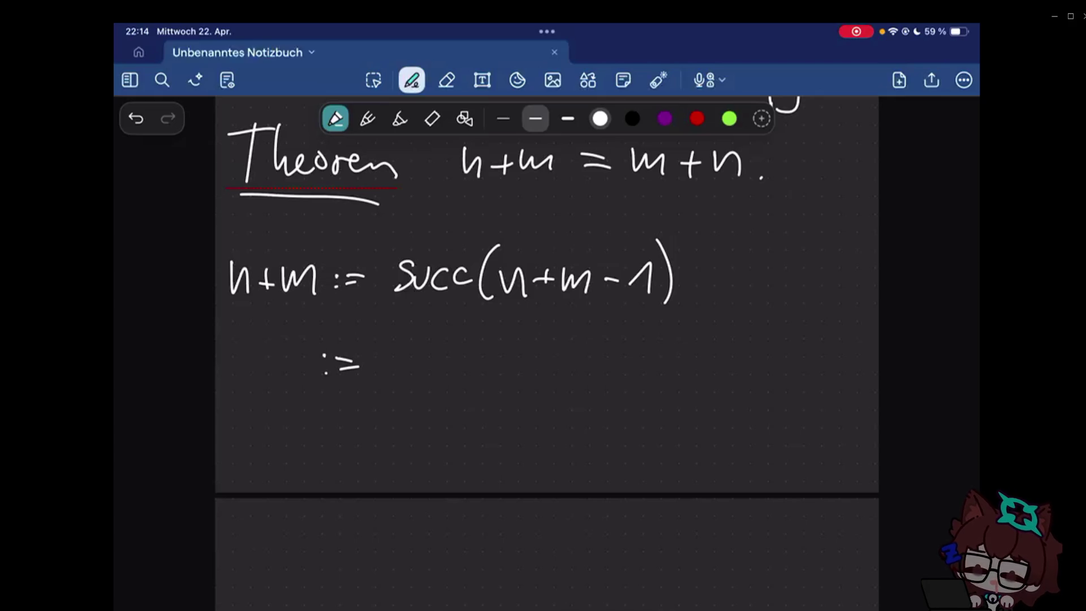
- Erase succ(n+m-1) so the line reads only n+m :=, keeping the pen ready
left_click(447, 79)
left_click_drag(670, 272, 393, 286)
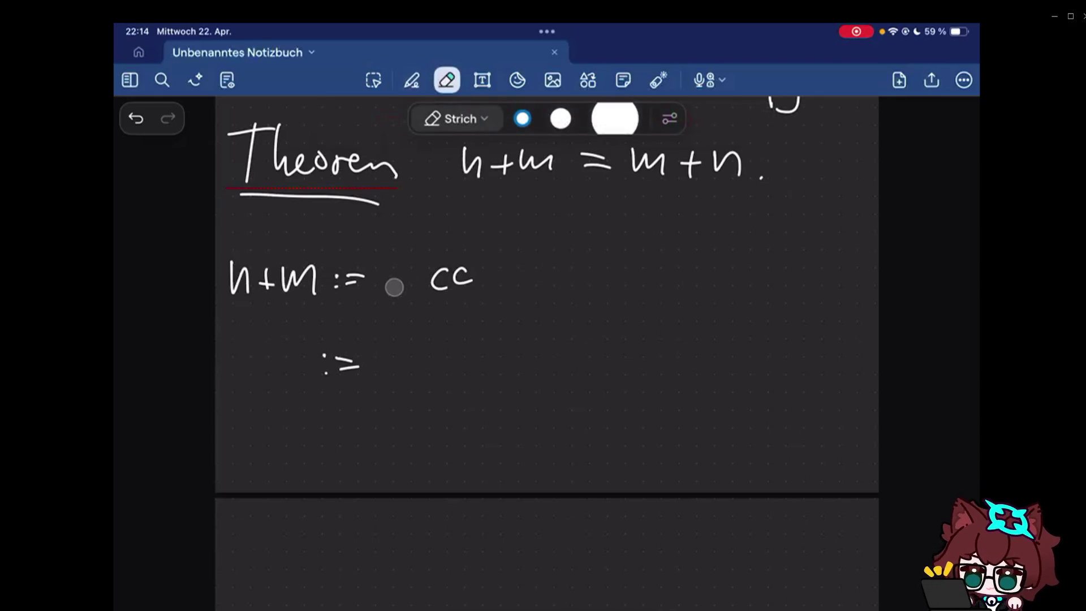
left_click(411, 80)
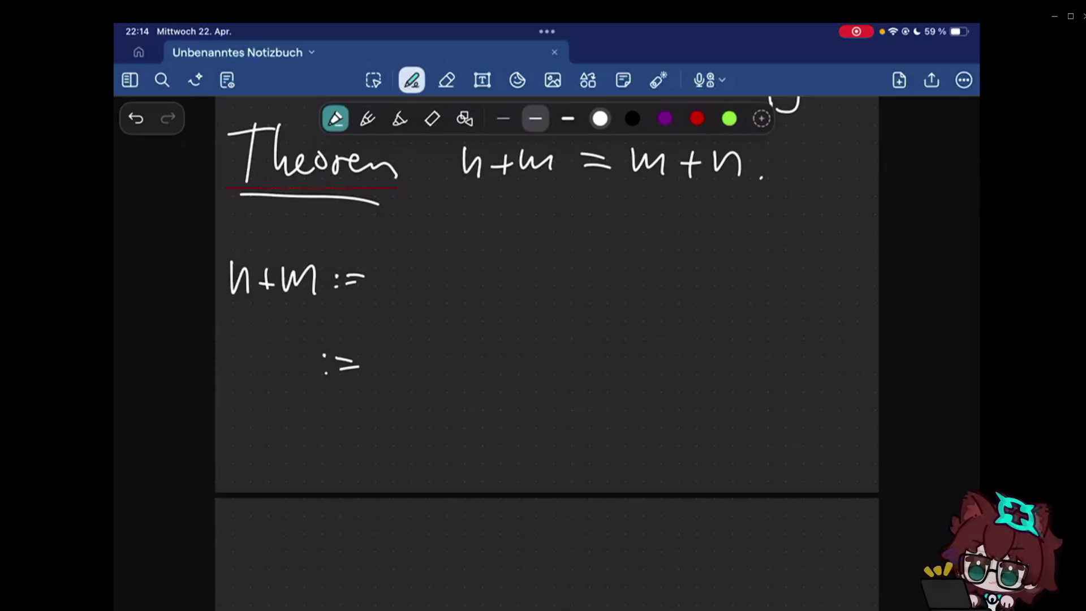
scroll(547, 339, "up", 2)
scroll(546, 339, "down", 1)
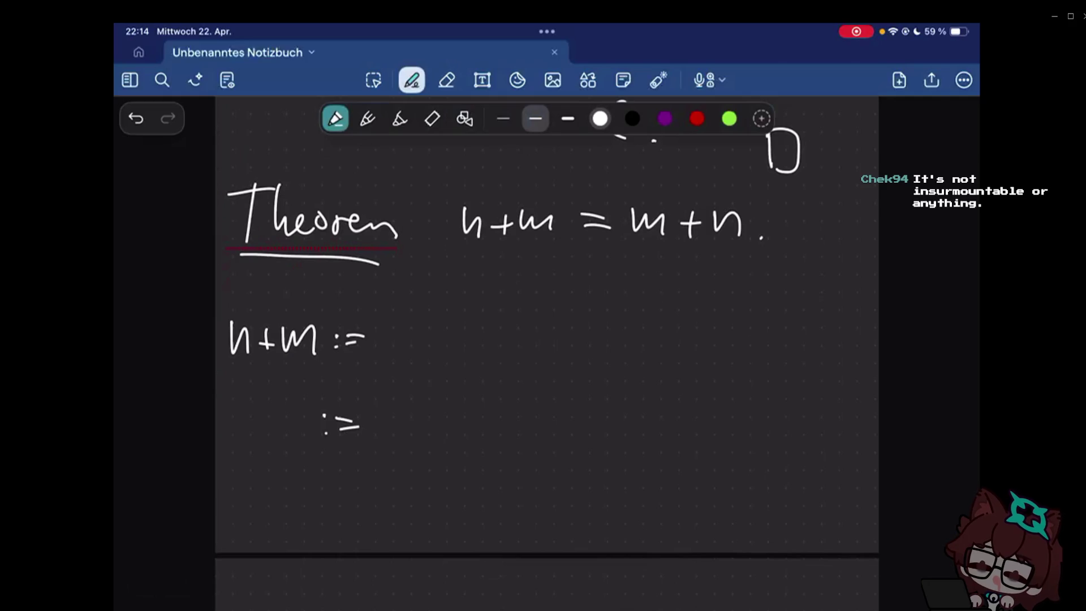
scroll(547, 339, "down", 1)
scroll(546, 339, "down", 2)
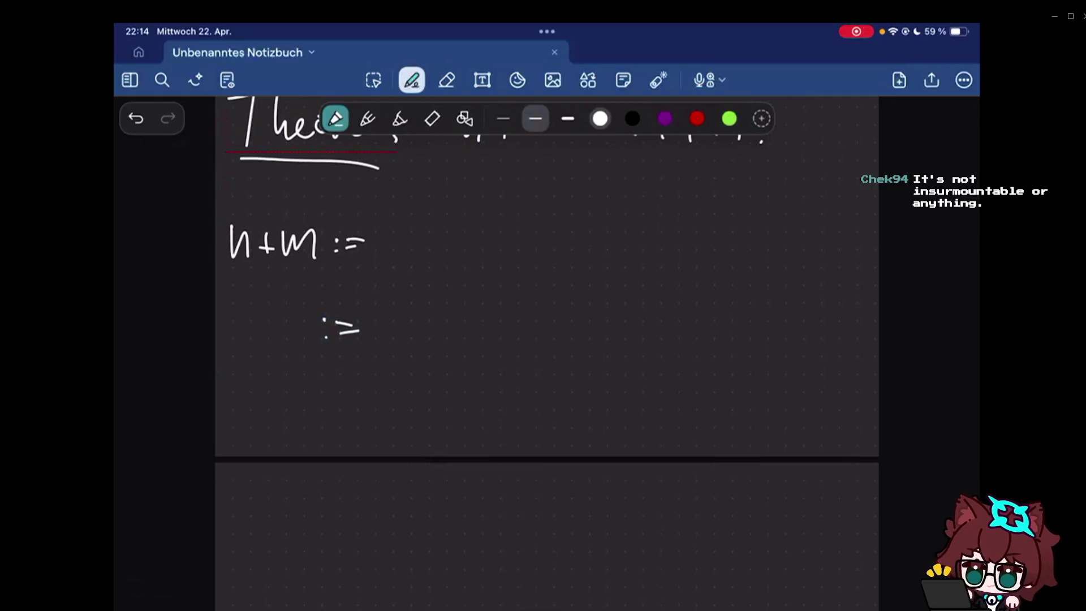
- Write (n+m-1)^1 as the right-hand side after n+m :=
mouse_move(413, 230)
left_mouse_down()
mouse_move(412, 255)
mouse_move(427, 254)
left_mouse_up()
mouse_move(431, 246)
left_mouse_down()
mouse_move(450, 246)
mouse_move(442, 260)
mouse_move(517, 248)
mouse_move(537, 259)
left_mouse_up()
left_click_drag(401, 212, 393, 272)
mouse_move(547, 217)
left_mouse_down()
mouse_move(552, 263)
mouse_move(583, 219)
mouse_move(577, 197)
left_mouse_up()
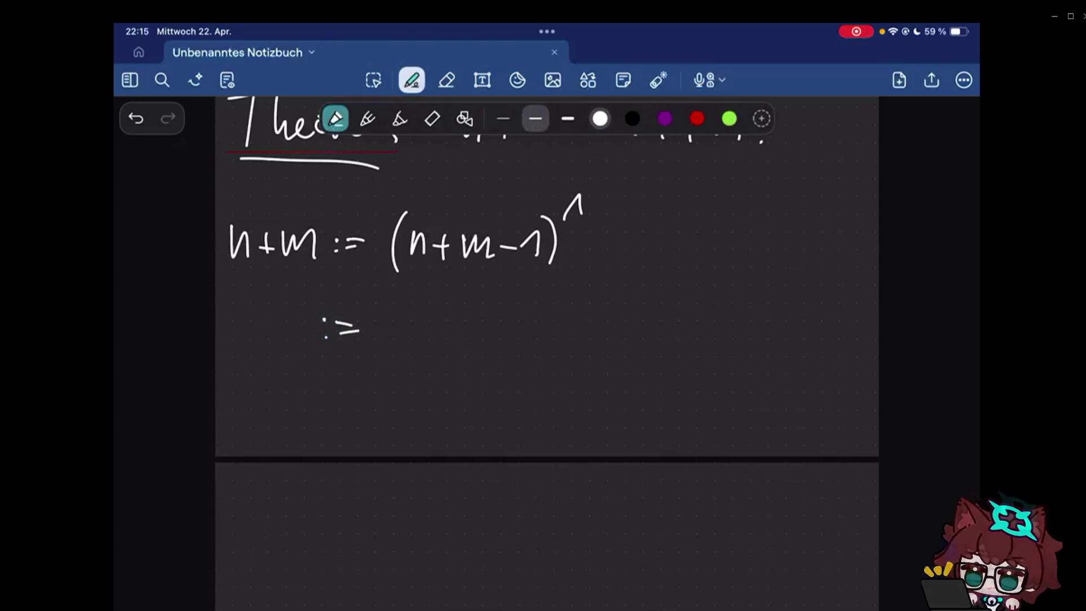
- Write the nested expansion ((n+m-1)^1-1)^1 on the line beneath
mouse_move(407, 296)
left_mouse_down()
mouse_move(398, 327)
mouse_move(412, 352)
mouse_move(473, 335)
left_mouse_up()
left_click(434, 300)
mouse_move(465, 323)
left_mouse_down()
mouse_move(465, 345)
mouse_move(543, 329)
mouse_move(568, 340)
left_mouse_up()
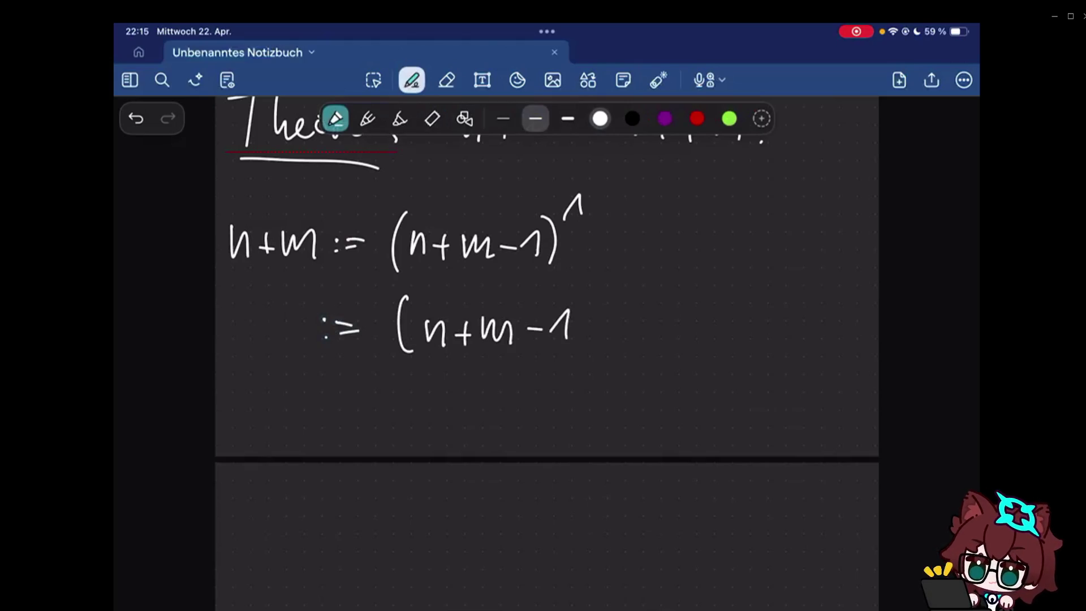
left_click_drag(575, 294, 584, 356)
mouse_move(592, 290)
left_mouse_down()
mouse_move(601, 277)
mouse_move(603, 295)
mouse_move(671, 337)
left_mouse_up()
left_click_drag(393, 289, 390, 364)
mouse_move(682, 286)
left_mouse_down()
mouse_move(694, 307)
mouse_move(688, 346)
left_mouse_up()
mouse_move(704, 283)
left_mouse_down()
mouse_move(723, 265)
mouse_move(725, 287)
left_mouse_up()
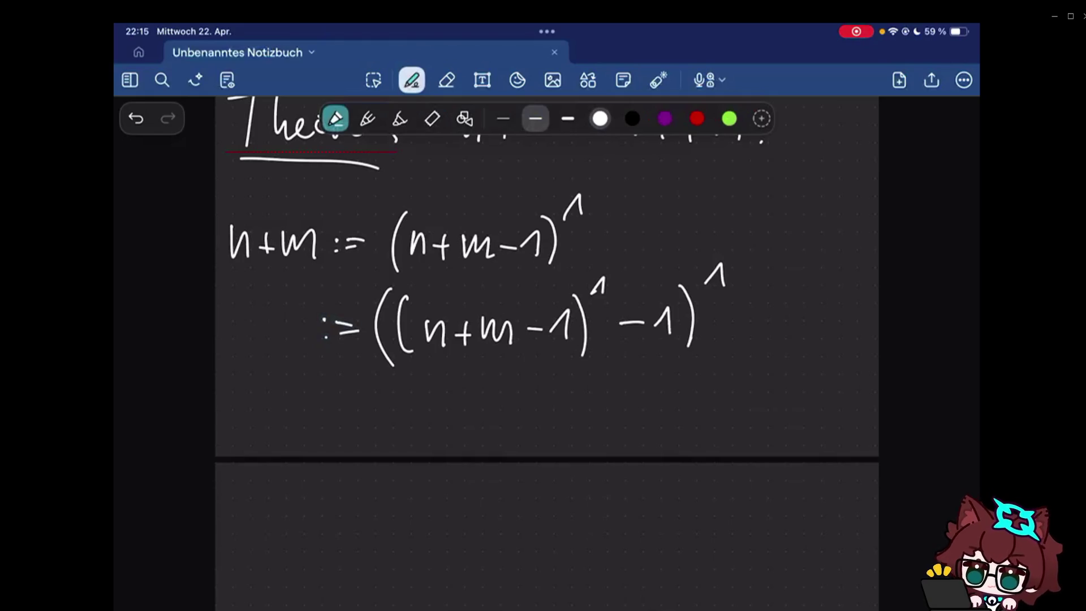
- Erase the nested expansion right to left and return to the pen
left_click(447, 80)
mouse_move(730, 280)
left_mouse_down()
mouse_move(390, 329)
mouse_move(540, 226)
mouse_move(393, 230)
left_mouse_up()
left_click(412, 81)
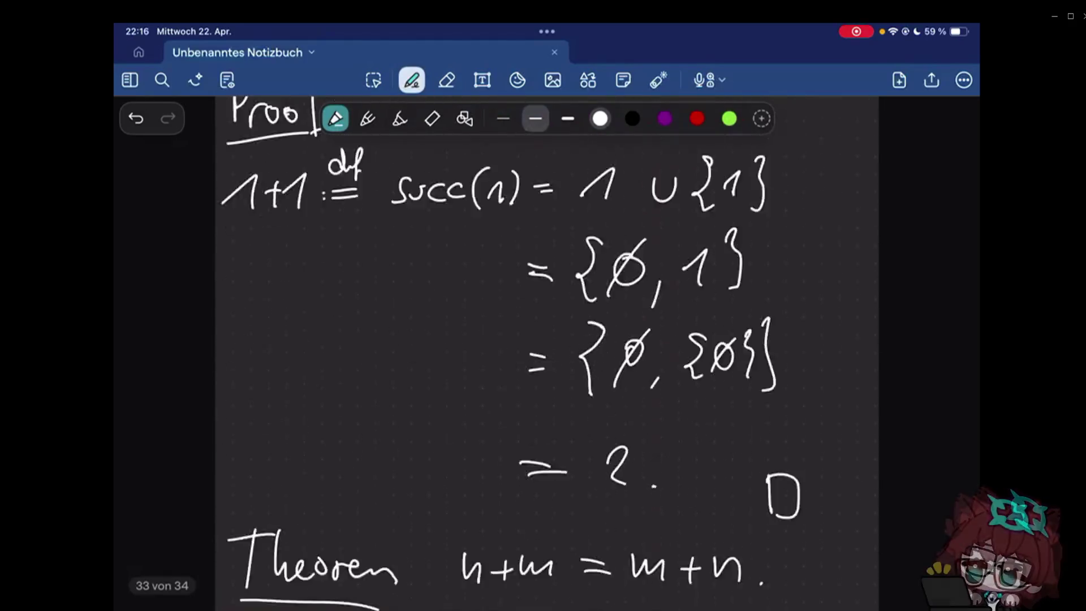
scroll(547, 340, "down", 5)
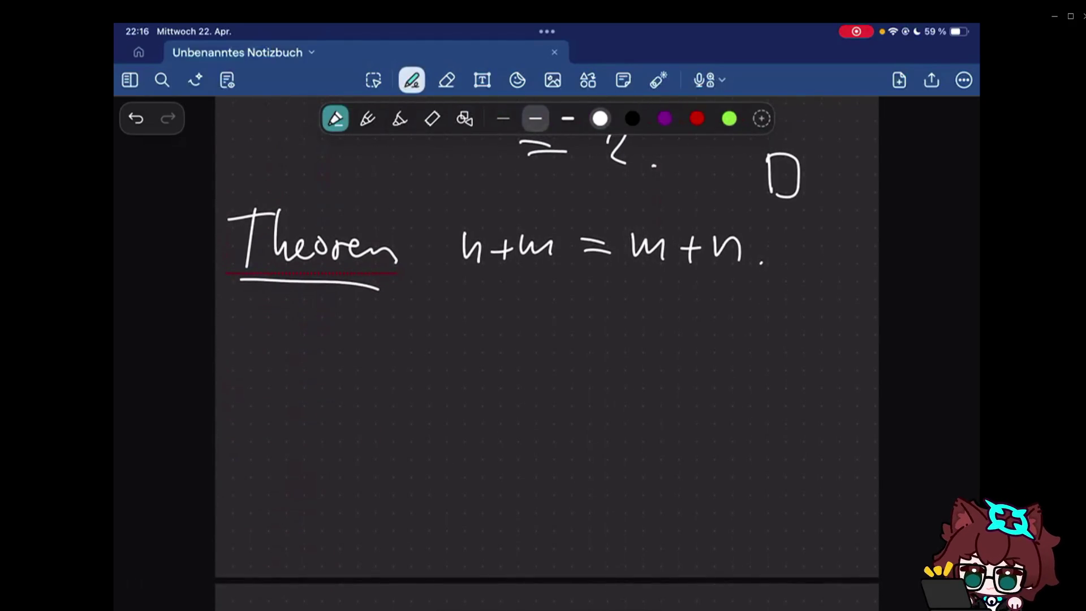
scroll(547, 353, "up", 10)
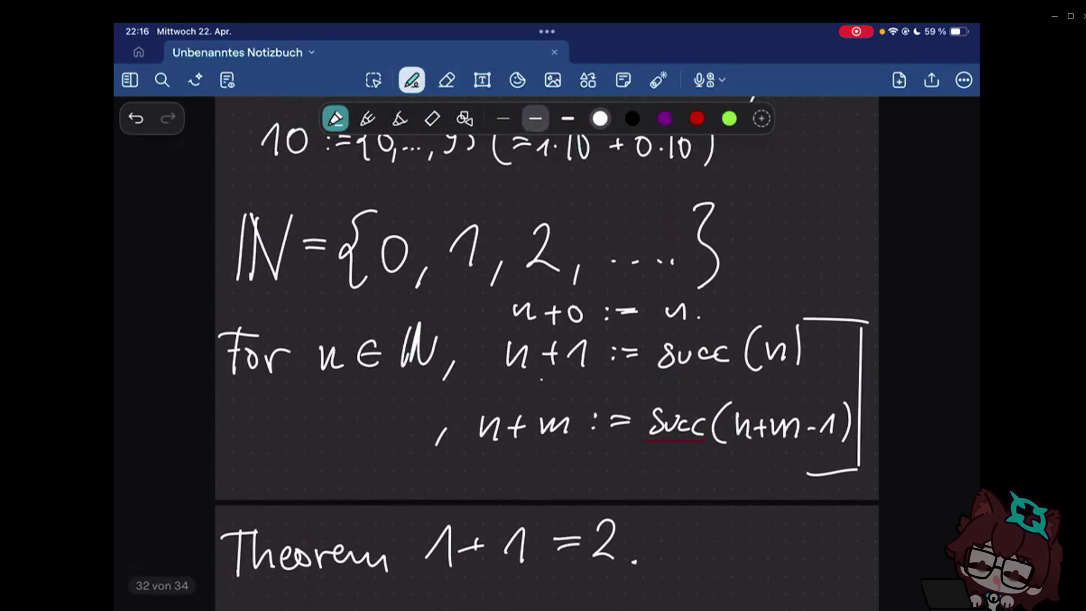
- Underline n+1 in the addition definition, then erase that stray underline
mouse_move(499, 383)
left_mouse_down()
mouse_move(602, 392)
mouse_move(512, 386)
left_mouse_up()
key("e")
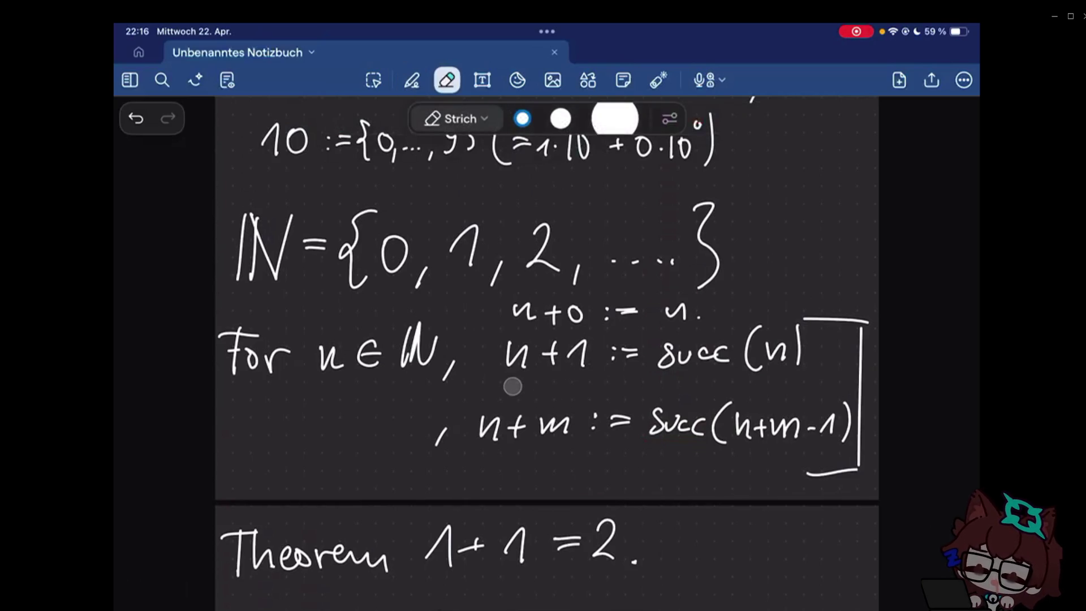
key("p")
scroll(513, 386, "down", 10)
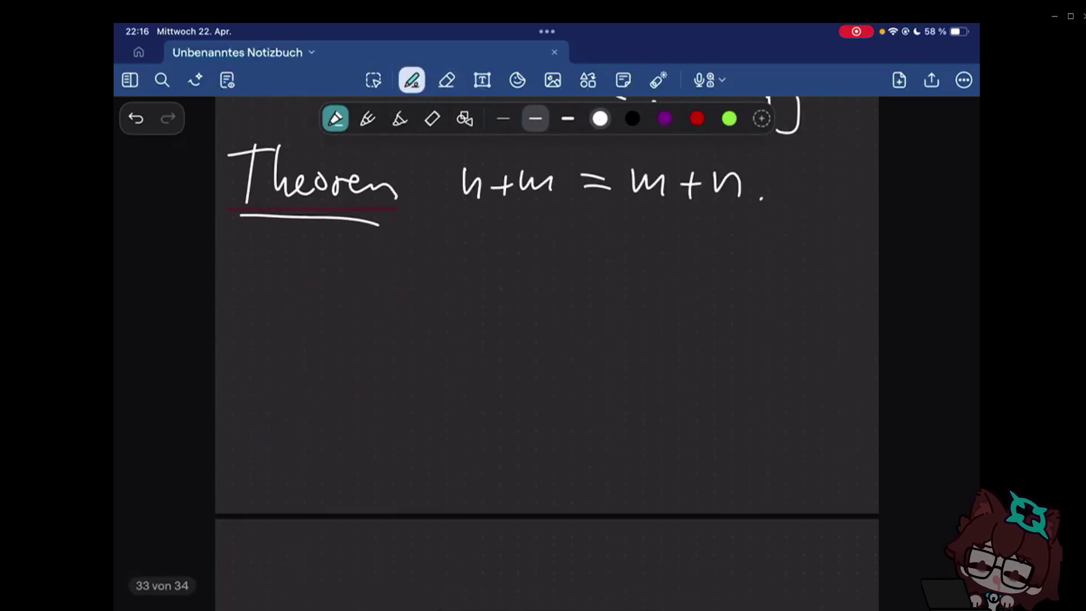
scroll(548, 339, "up", 2)
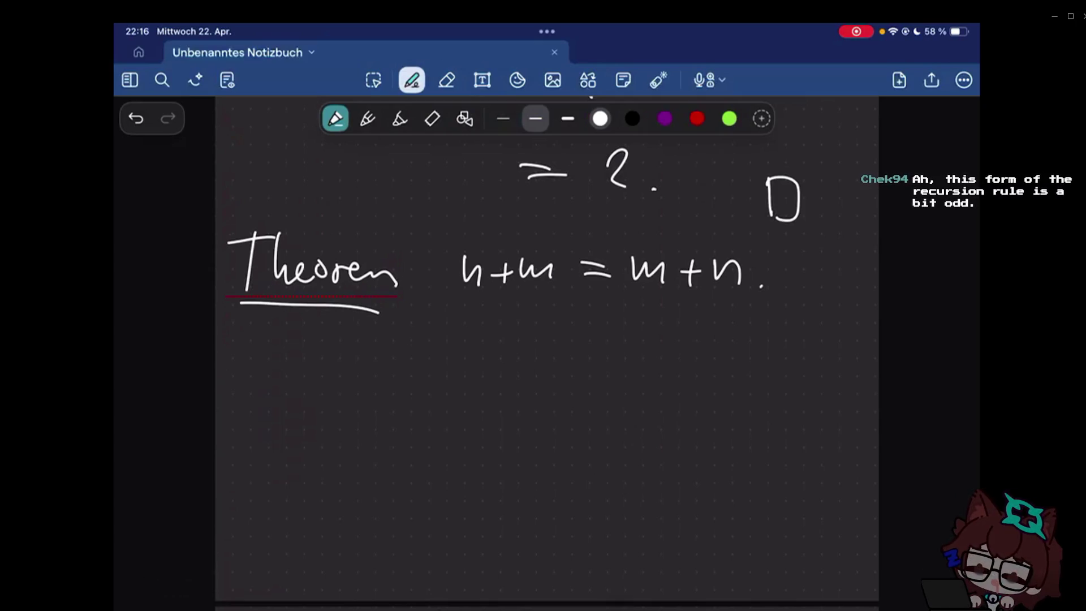
- Write n+m = n+(m-1)+1 below the commutativity theorem
mouse_move(247, 402)
left_mouse_down()
mouse_move(297, 382)
mouse_move(288, 408)
mouse_move(348, 401)
left_mouse_up()
mouse_move(374, 381)
left_mouse_down()
mouse_move(473, 396)
mouse_move(497, 380)
mouse_move(492, 390)
mouse_move(544, 388)
left_mouse_up()
mouse_move(560, 376)
left_mouse_down()
mouse_move(602, 389)
mouse_move(655, 373)
left_mouse_up()
mouse_move(649, 359)
left_mouse_down()
mouse_move(648, 393)
mouse_move(694, 392)
left_mouse_up()
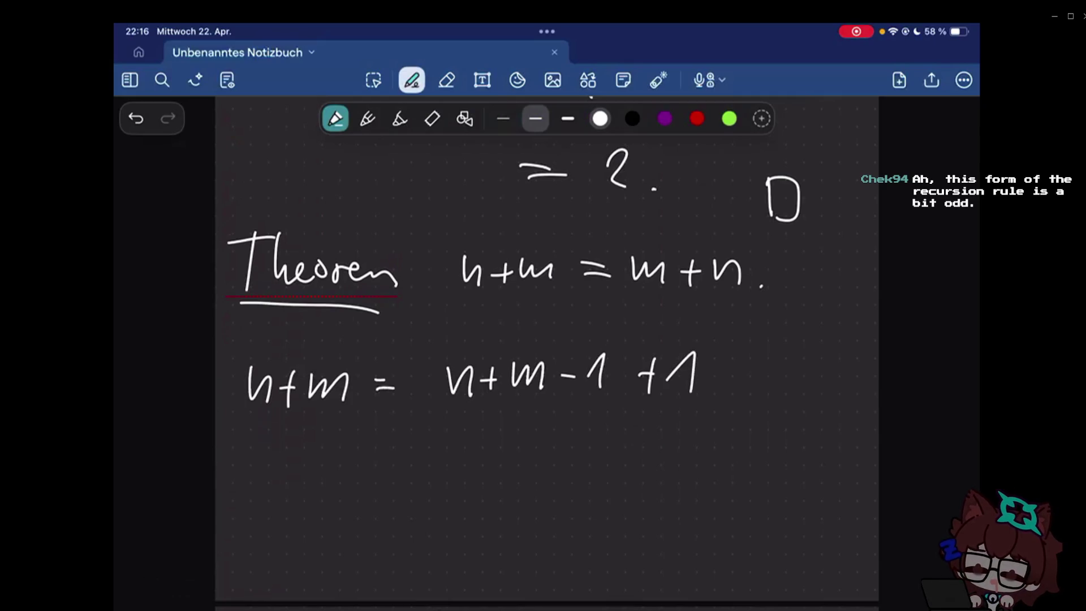
left_click_drag(513, 346, 509, 402)
left_click_drag(606, 333, 619, 428)
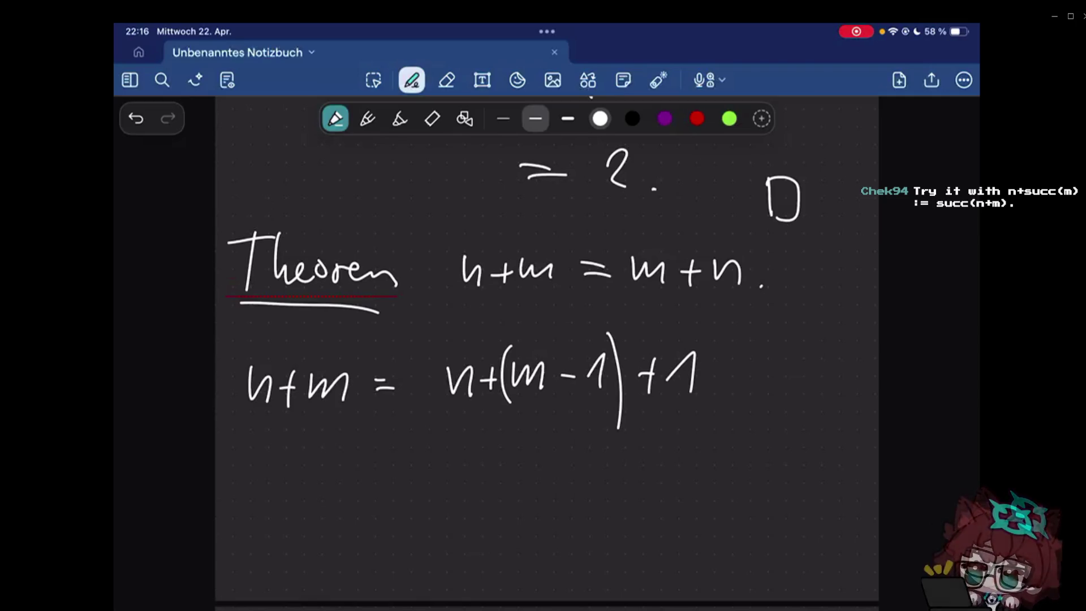
- Erase the right-hand side = n+(m-1)+1, leaving n+m
left_click(446, 80)
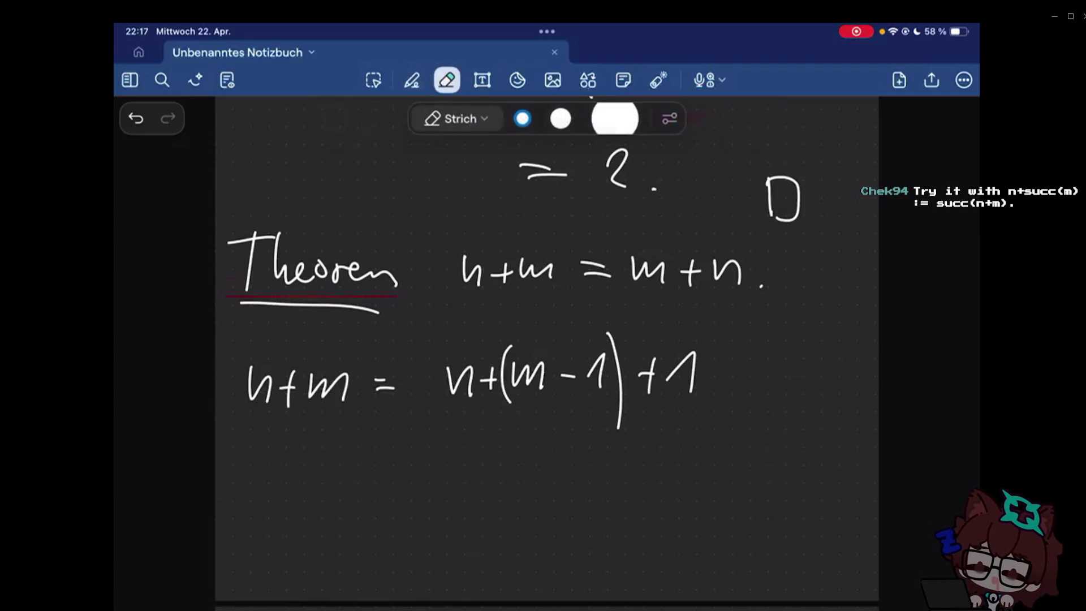
left_click(411, 80)
left_click(446, 79)
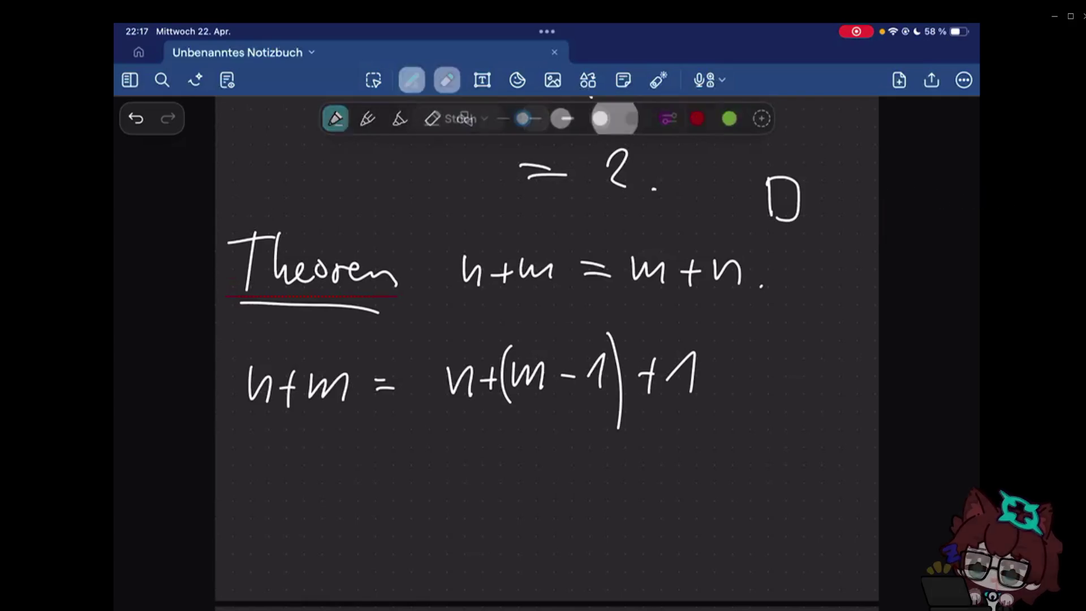
left_click(382, 383)
left_click_drag(376, 383, 793, 383)
left_click(642, 376)
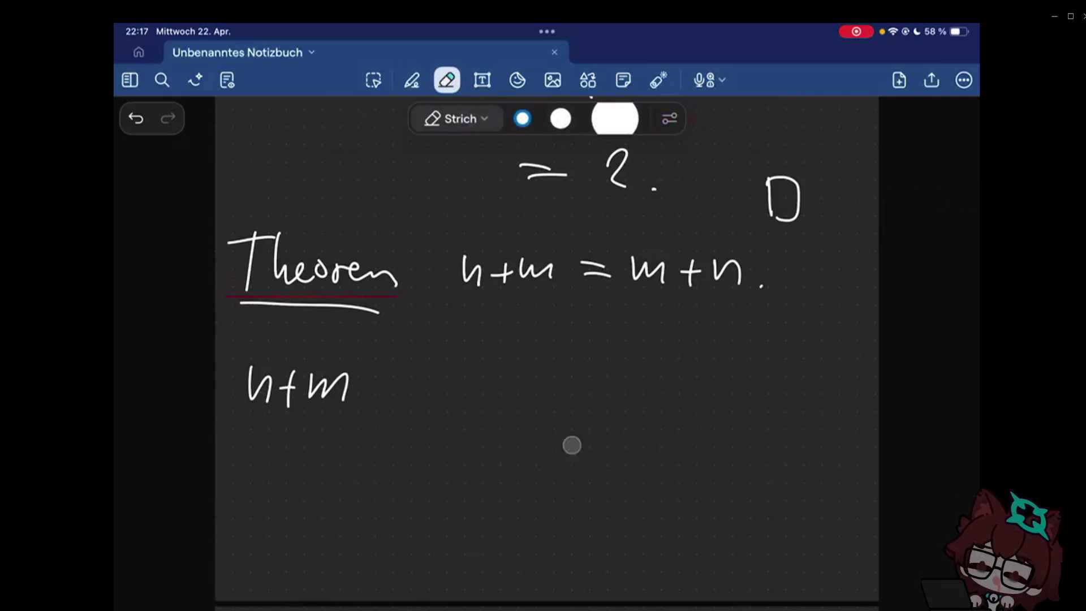
left_click(411, 80)
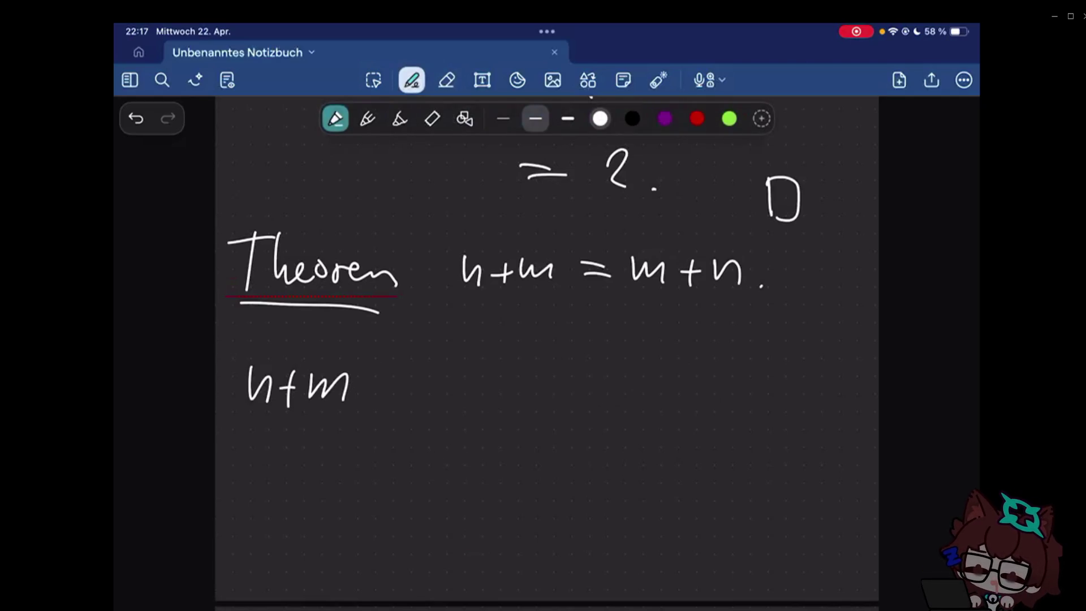
- Write = n+succ(m-1) after n+m, correcting succ's argument along the way
left_click_drag(378, 378, 394, 378)
mouse_move(378, 386)
left_mouse_down()
mouse_move(452, 369)
mouse_move(458, 391)
mouse_move(495, 376)
mouse_move(481, 388)
left_mouse_up()
left_click(486, 380)
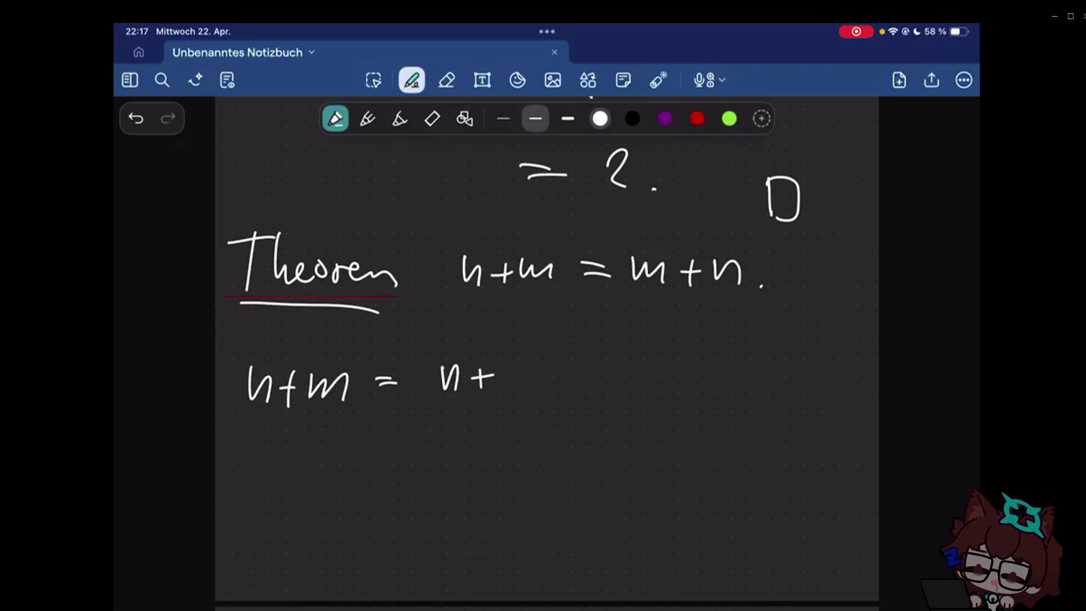
left_click_drag(537, 361, 518, 392)
left_click_drag(537, 366, 590, 390)
mouse_move(609, 346)
left_mouse_down()
mouse_move(604, 397)
mouse_move(626, 370)
mouse_move(631, 390)
mouse_move(655, 372)
mouse_move(646, 390)
mouse_move(691, 385)
left_mouse_up()
left_click(622, 379)
left_click(446, 80)
left_click(411, 80)
left_click_drag(699, 344, 701, 393)
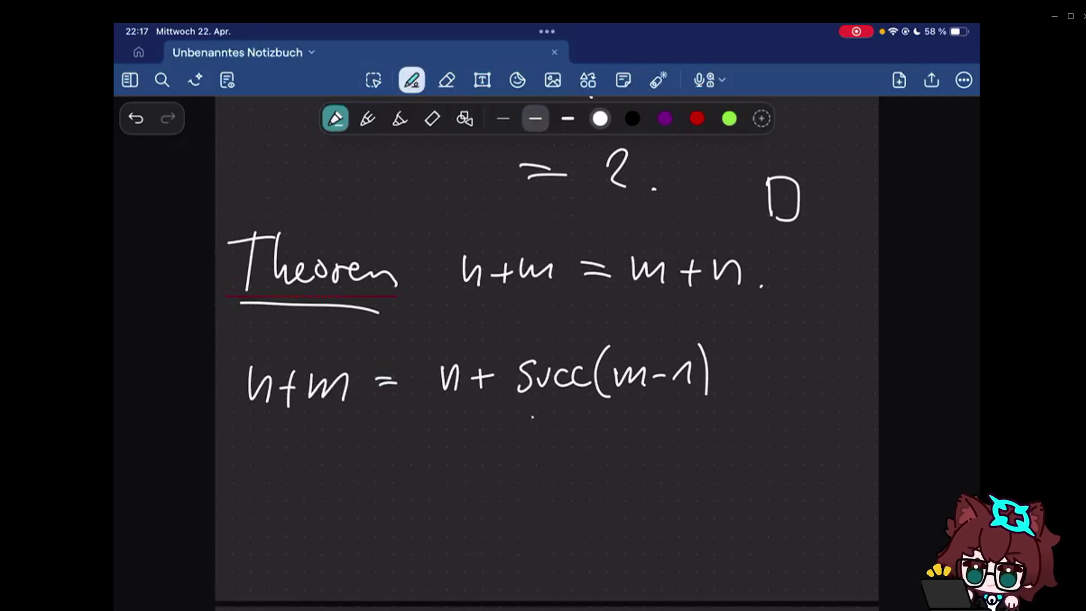
- Erase succ(m-1), try m after n+, then clear that attempt too
key("e")
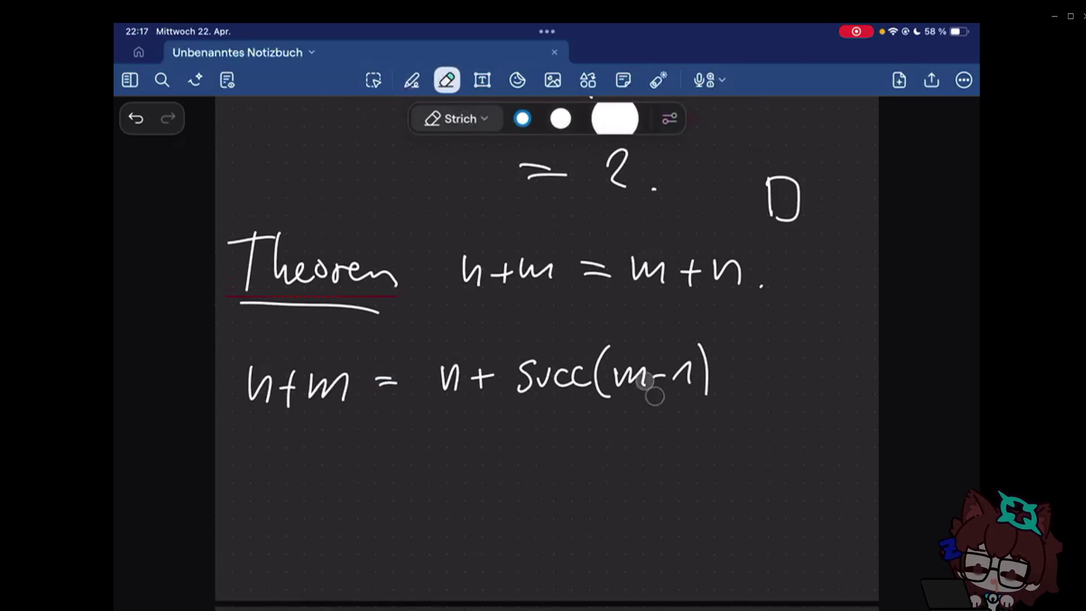
left_click_drag(654, 388, 722, 364)
key("p")
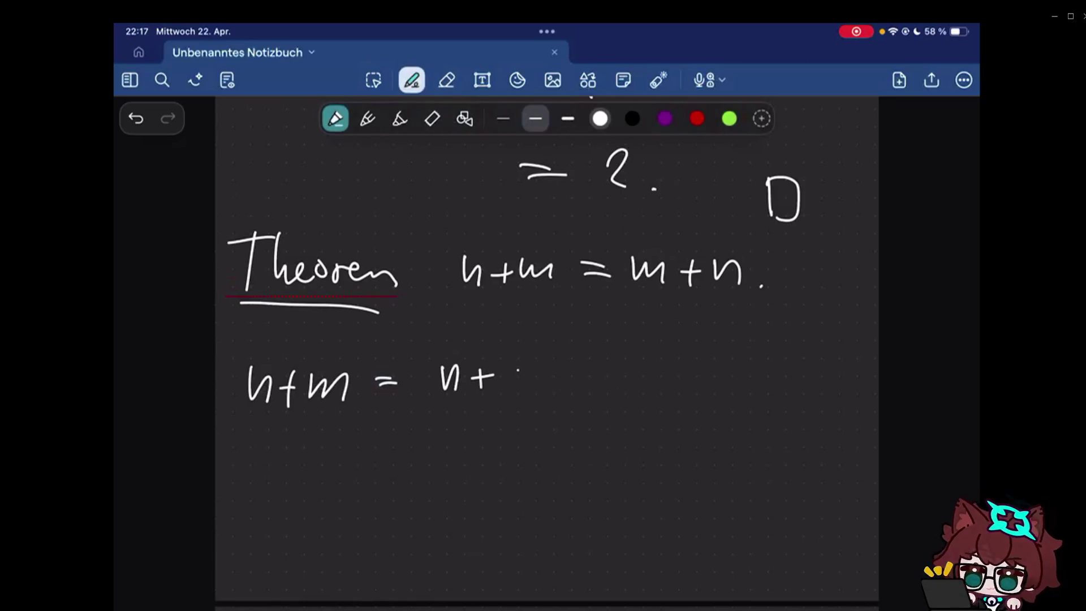
mouse_move(513, 372)
left_mouse_down()
mouse_move(538, 387)
mouse_move(441, 377)
mouse_move(419, 399)
mouse_move(459, 374)
left_mouse_up()
key("e")
key("p")
- Write succ(n+m-1) after the equals sign and underline its m-1
mouse_move(463, 394)
left_mouse_down()
mouse_move(480, 378)
mouse_move(488, 397)
left_mouse_up()
mouse_move(525, 360)
left_mouse_down()
mouse_move(517, 399)
mouse_move(557, 375)
left_mouse_up()
mouse_move(573, 386)
left_mouse_down()
mouse_move(590, 386)
mouse_move(580, 398)
left_mouse_up()
left_click_drag(604, 373, 628, 396)
left_click_drag(641, 383, 679, 389)
left_click_drag(694, 352, 696, 410)
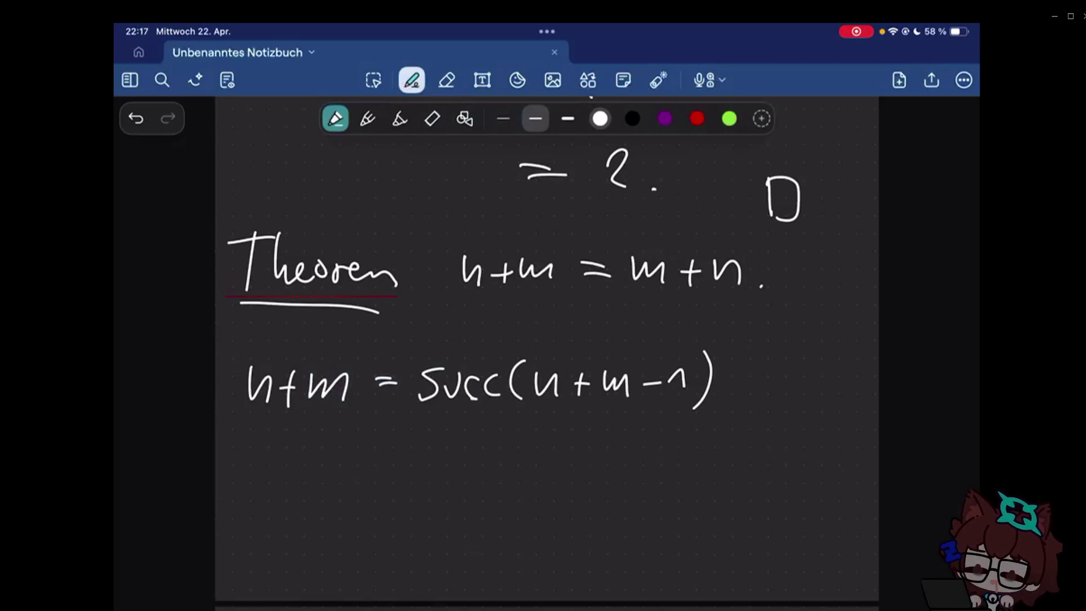
left_click_drag(608, 405, 707, 405)
scroll(547, 357, "up", 10)
scroll(547, 356, "up", 10)
scroll(547, 357, "up", 2)
scroll(547, 357, "down", 3)
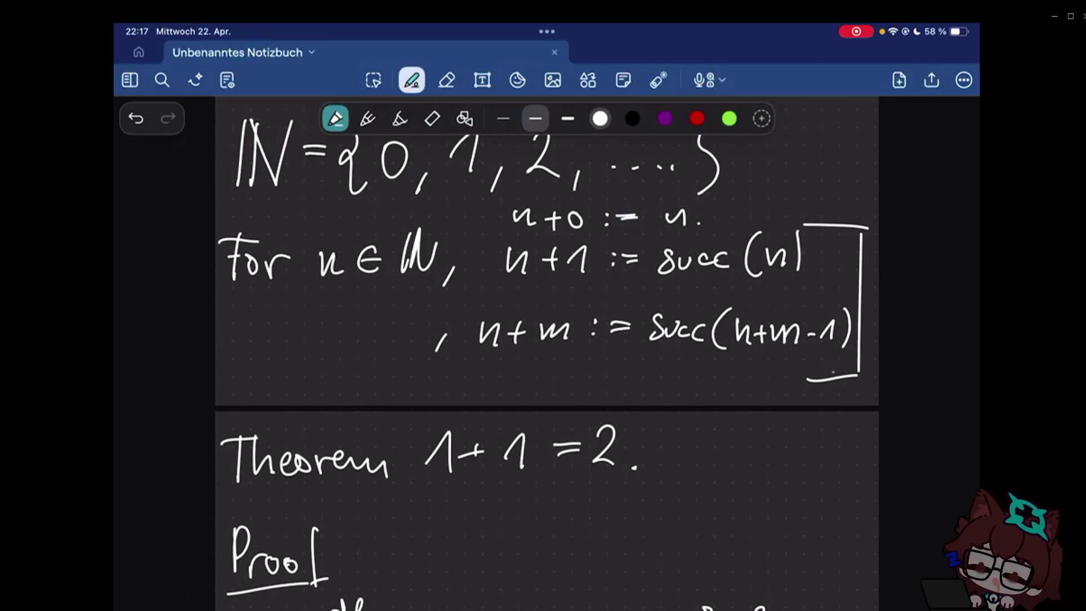
- Try underlining m-1 in the addition definition twice, undoing each, then scribble under it
left_click_drag(788, 362, 842, 358)
key("ctrl+z")
key("ctrl+z")
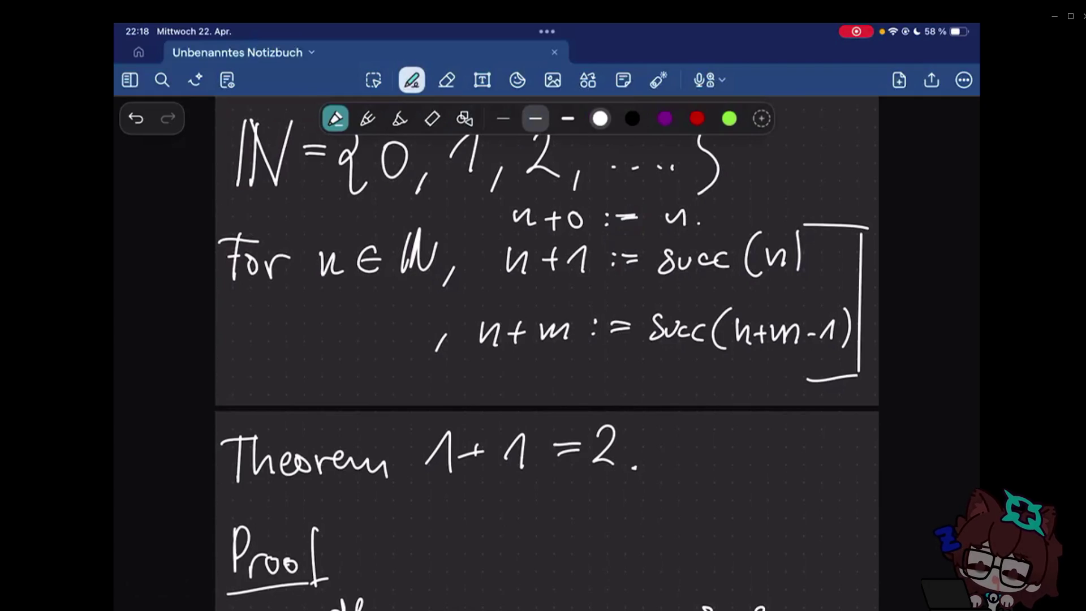
left_click_drag(791, 348, 828, 357)
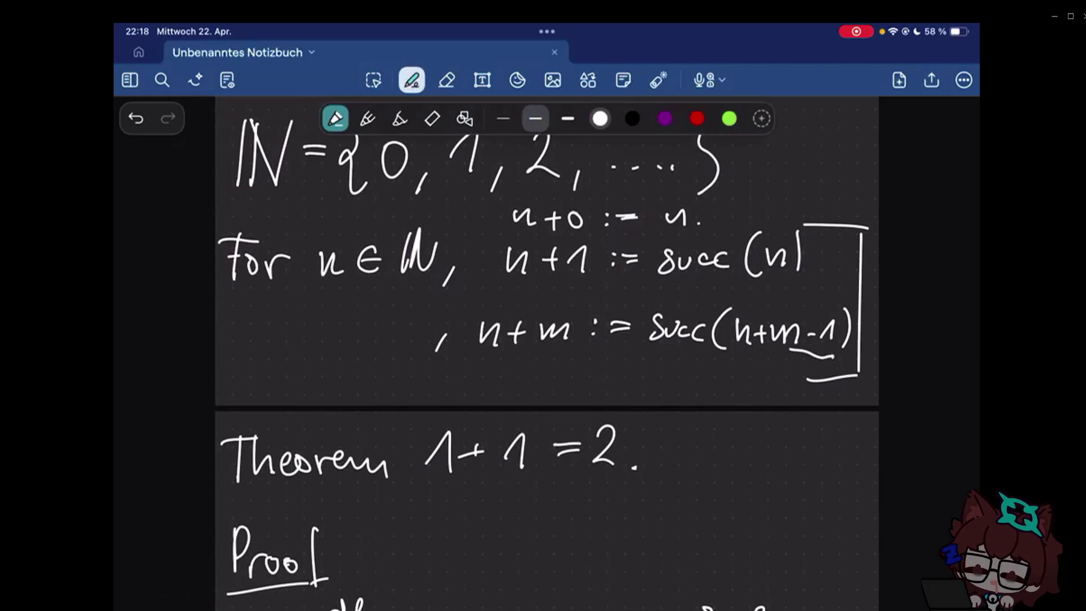
key("ctrl+z")
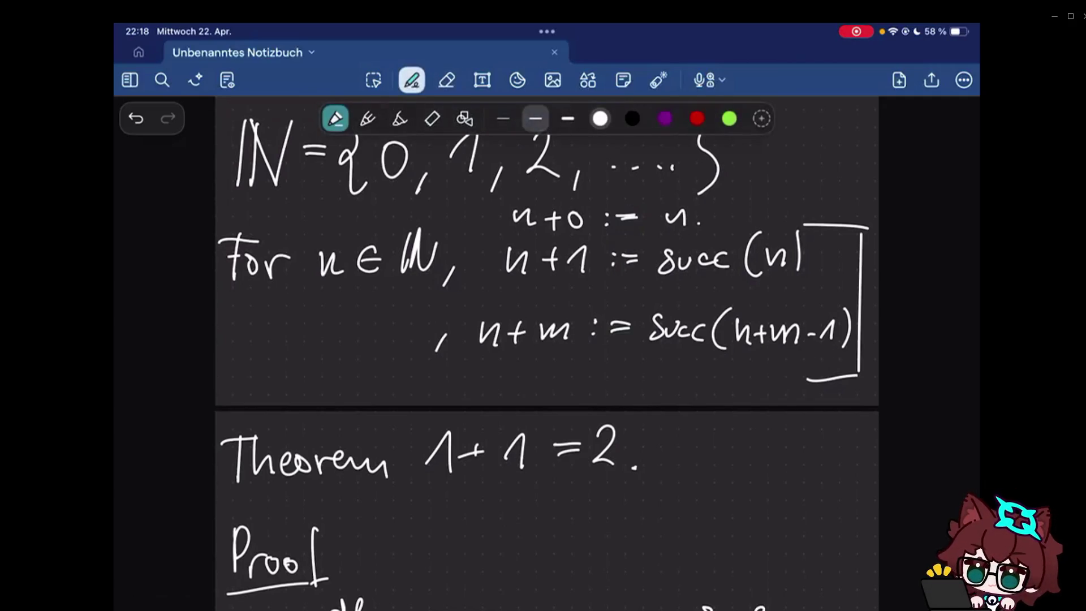
left_click_drag(830, 351, 755, 377)
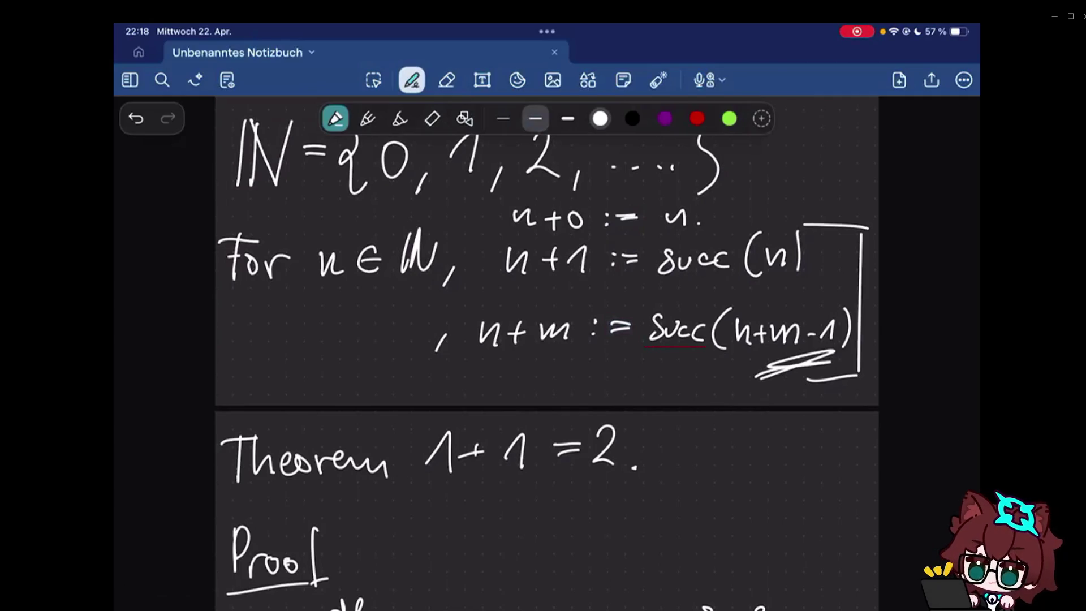
- Erase the scribble, then box the -1 in Succ(n+m-1) and strike the equation out
left_click(447, 79)
left_click(781, 363)
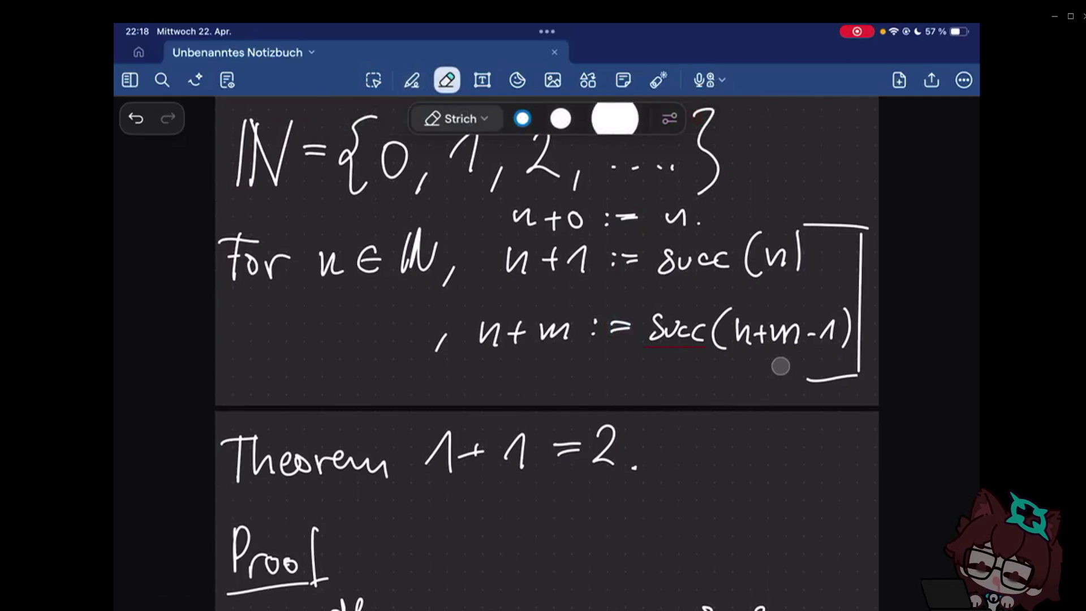
left_click(412, 79)
left_click_drag(794, 361, 832, 362)
left_click(447, 79)
left_click(411, 79)
scroll(547, 340, "down", 10)
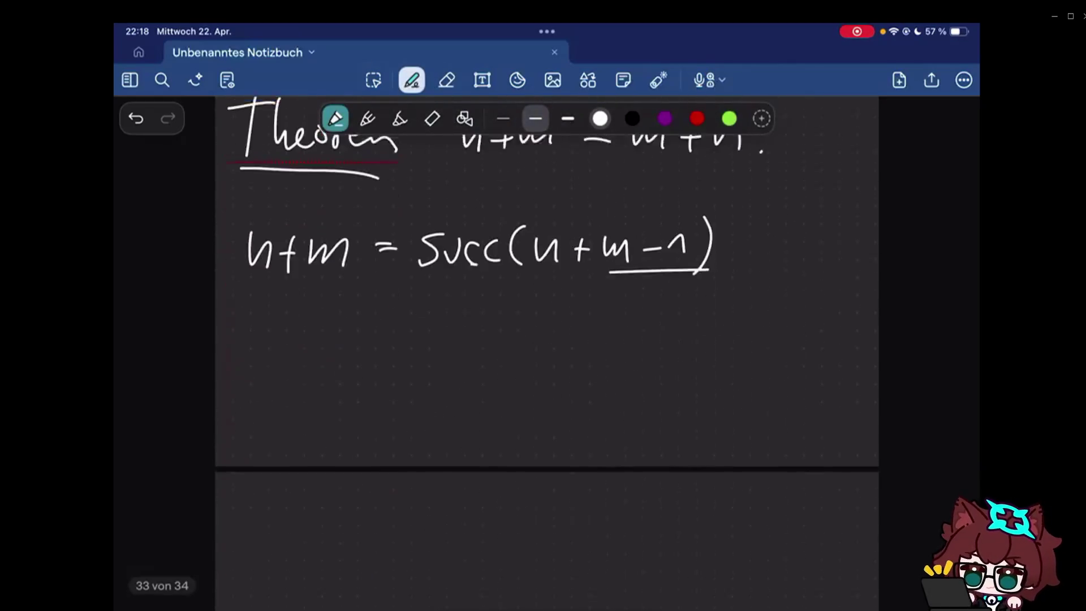
mouse_move(633, 292)
left_mouse_down()
mouse_move(628, 341)
mouse_move(657, 250)
left_mouse_up()
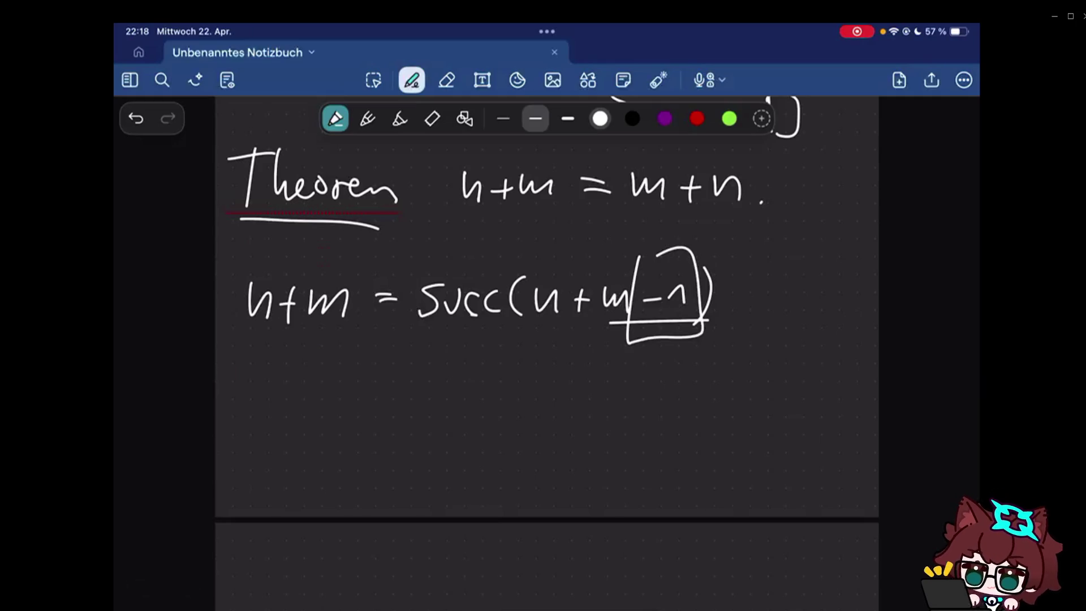
left_click_drag(488, 373, 721, 214)
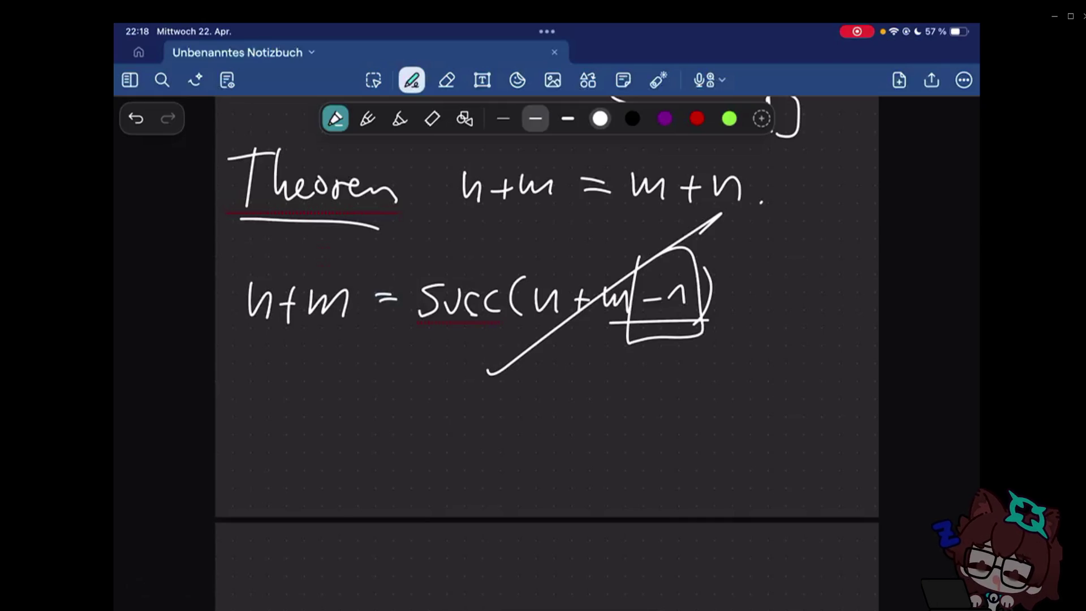
scroll(547, 352, "up", 3)
scroll(547, 352, "up", 10)
scroll(547, 353, "down", 1)
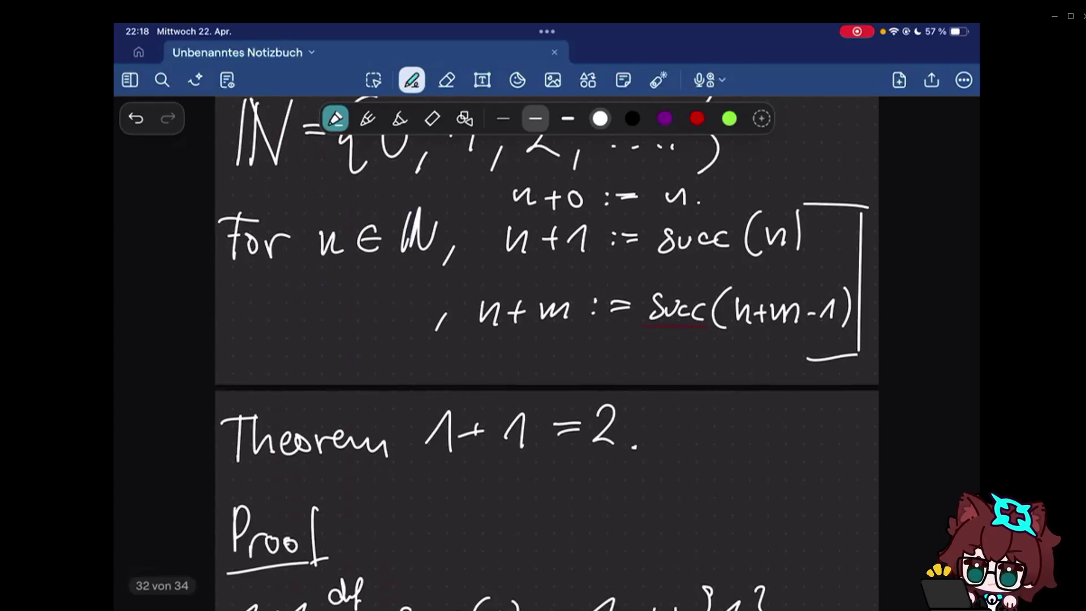
mouse_move(478, 357)
left_mouse_down()
mouse_move(476, 372)
mouse_move(494, 375)
mouse_move(521, 365)
left_mouse_up()
- Start writing n+(-1) := Succ( below the n+m definition, then undo the Succ( strokes
mouse_move(511, 354)
left_mouse_down()
mouse_move(511, 378)
mouse_move(535, 378)
mouse_move(547, 362)
mouse_move(567, 378)
left_mouse_up()
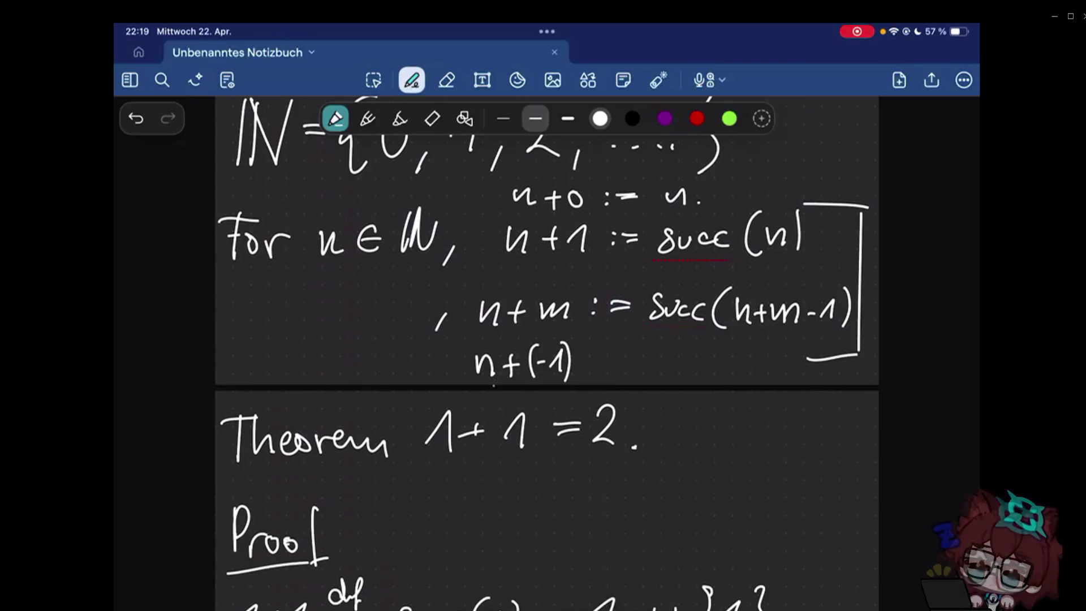
left_click_drag(601, 362, 619, 368)
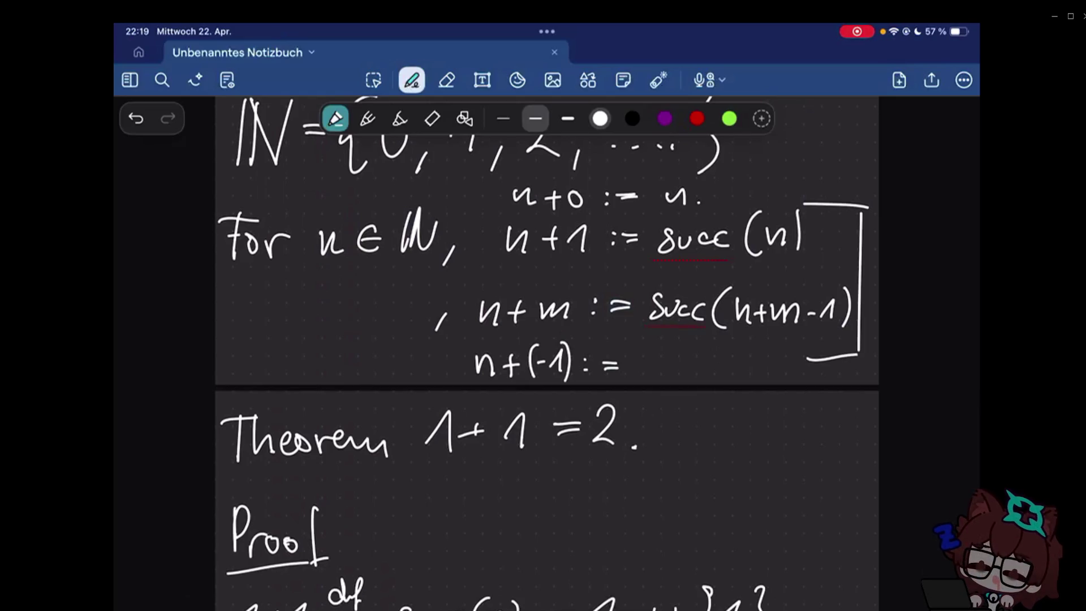
mouse_move(647, 351)
left_mouse_down()
mouse_move(631, 378)
mouse_move(679, 375)
left_mouse_up()
left_click_drag(698, 360, 715, 382)
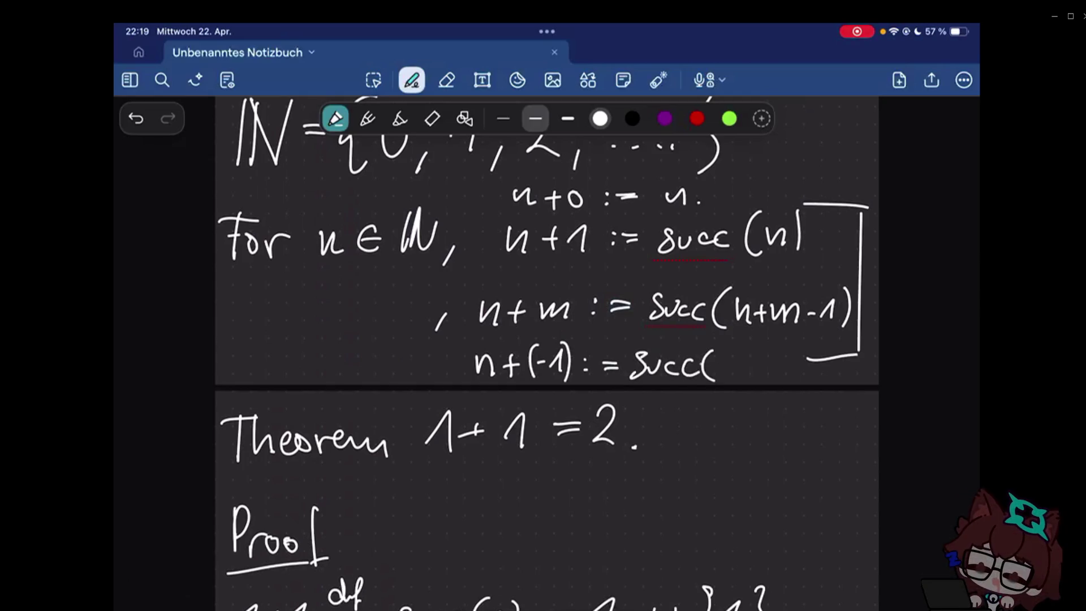
key("ctrl+z")
key("ctrl+z")
key("ctrl+z")
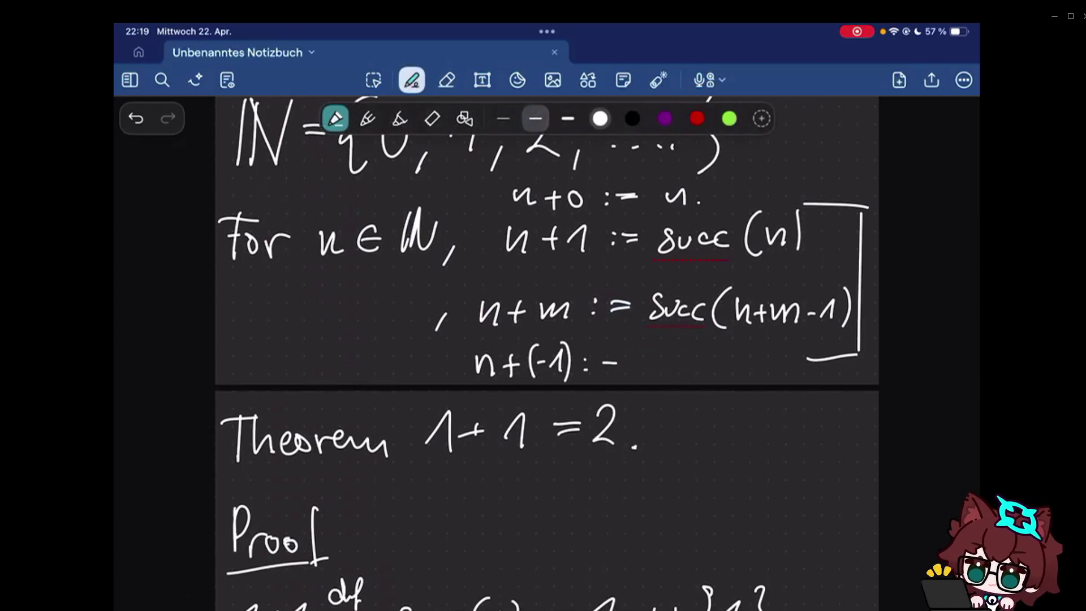
- Erase the unfinished n+(-1) line and write pred below Succ(n+m-1)
left_click(446, 79)
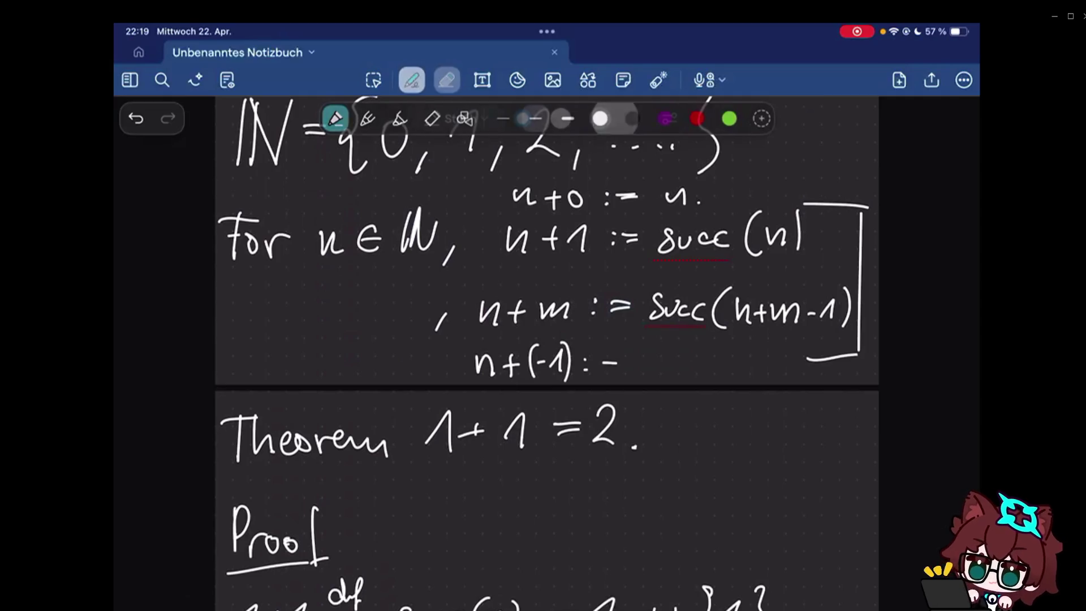
left_click_drag(475, 363, 515, 370)
left_click(412, 80)
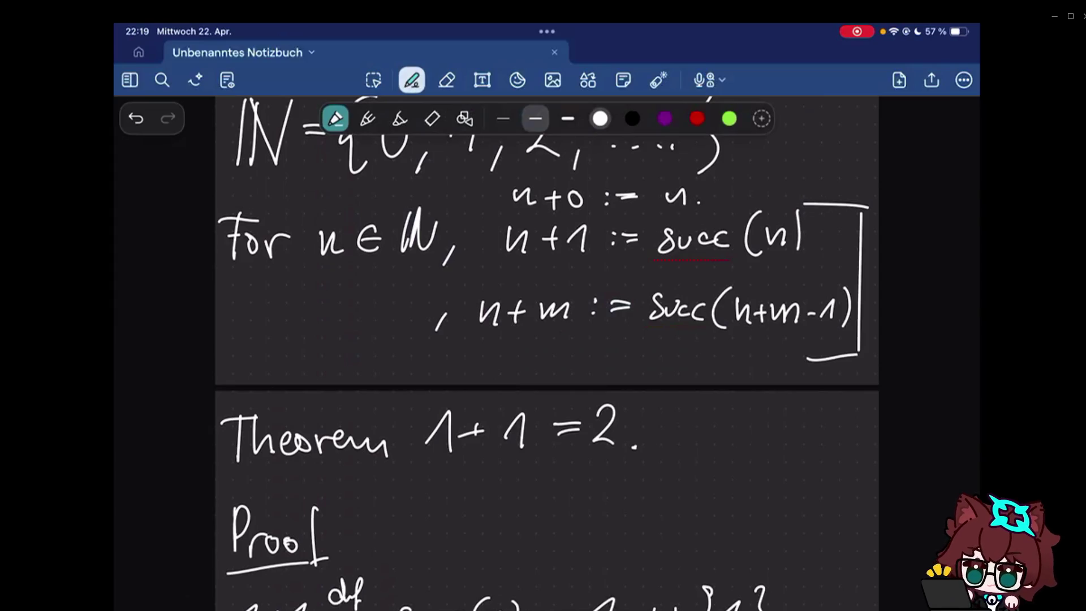
mouse_move(642, 360)
left_mouse_down()
mouse_move(659, 368)
mouse_move(684, 358)
mouse_move(691, 371)
left_mouse_up()
left_click_drag(704, 365, 711, 347)
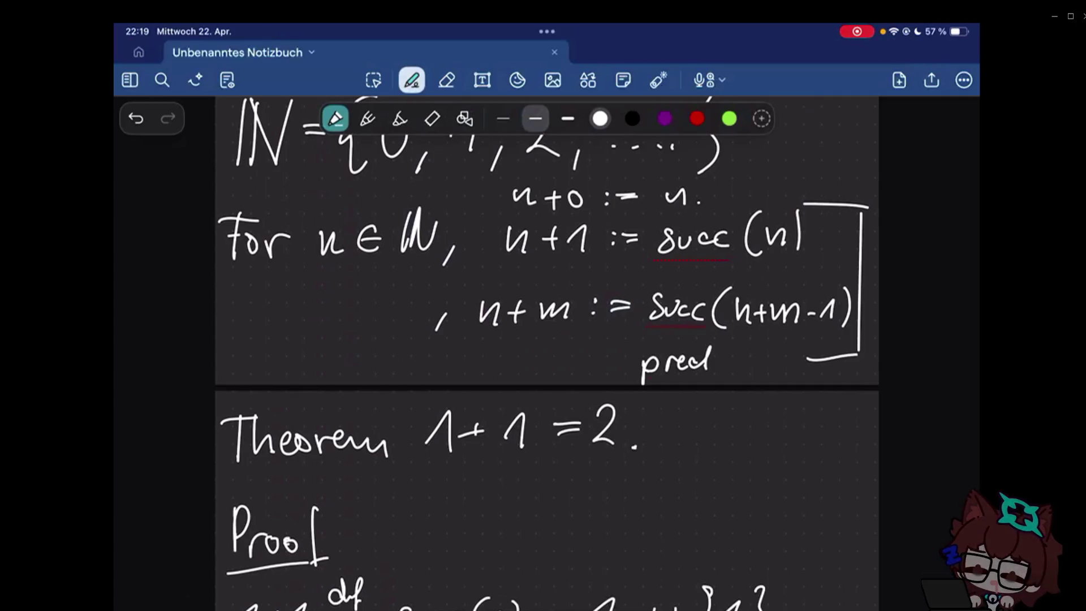
scroll(547, 339, "down", 5)
scroll(547, 340, "down", 10)
scroll(548, 340, "up", 5)
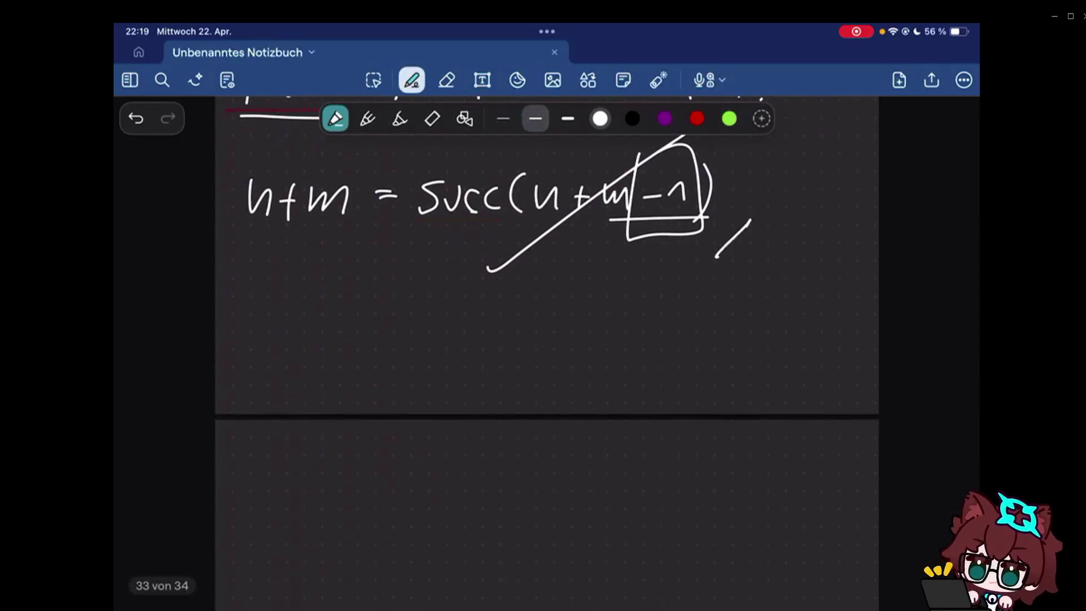
- Add a slash by the boxed -1, then write (ℕ,+) on the page below
left_click_drag(767, 213, 685, 278)
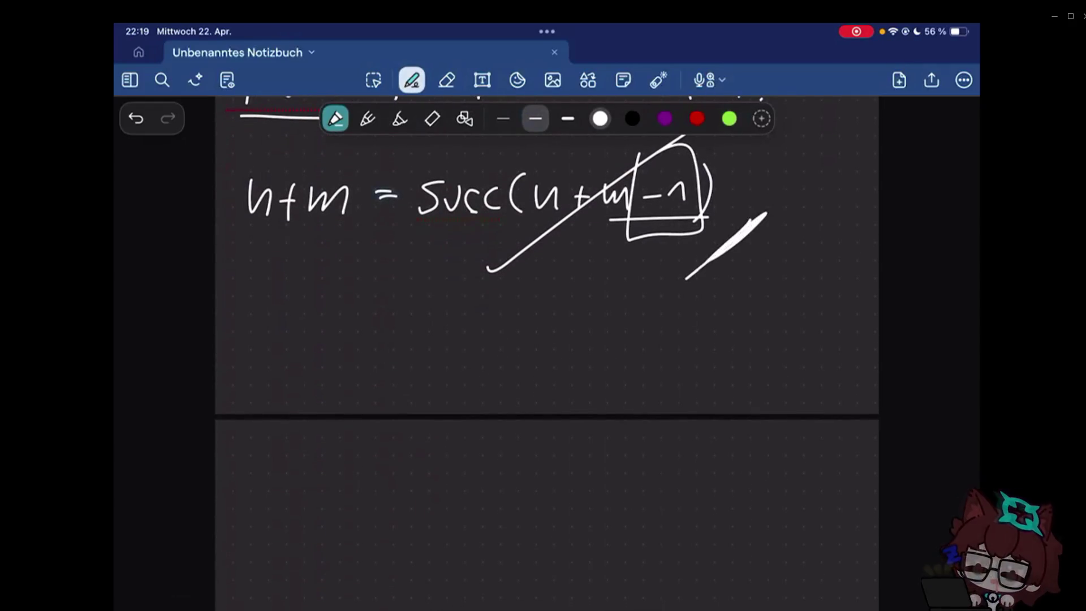
scroll(546, 340, "up", 3)
scroll(547, 340, "up", 2)
left_click_drag(259, 394, 258, 441)
mouse_move(270, 392)
left_mouse_down()
mouse_move(269, 439)
mouse_move(297, 397)
left_mouse_up()
left_click_drag(307, 434, 306, 452)
mouse_move(322, 420)
left_mouse_down()
mouse_move(346, 421)
mouse_move(336, 438)
left_mouse_up()
left_click_drag(248, 380, 247, 463)
left_click_drag(346, 380, 350, 468)
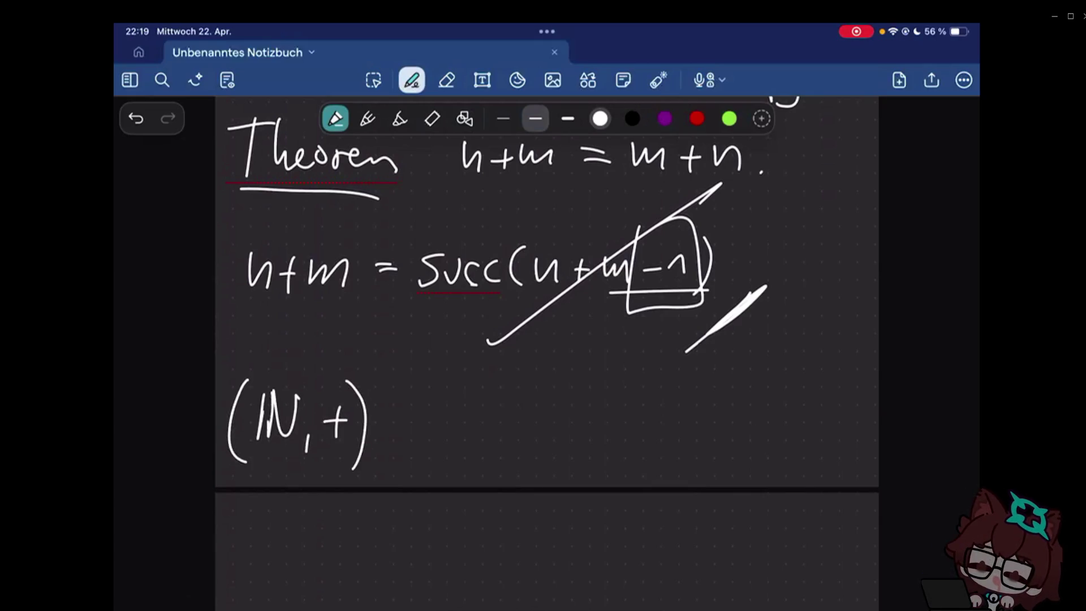
- Write Def: n·m = to the right of (ℕ,+), fixing the multiplication dot
mouse_move(458, 403)
left_mouse_down()
mouse_move(462, 441)
mouse_move(494, 436)
left_mouse_up()
mouse_move(504, 399)
left_mouse_down()
mouse_move(497, 459)
mouse_move(515, 428)
left_mouse_up()
left_click(522, 416)
left_click(520, 429)
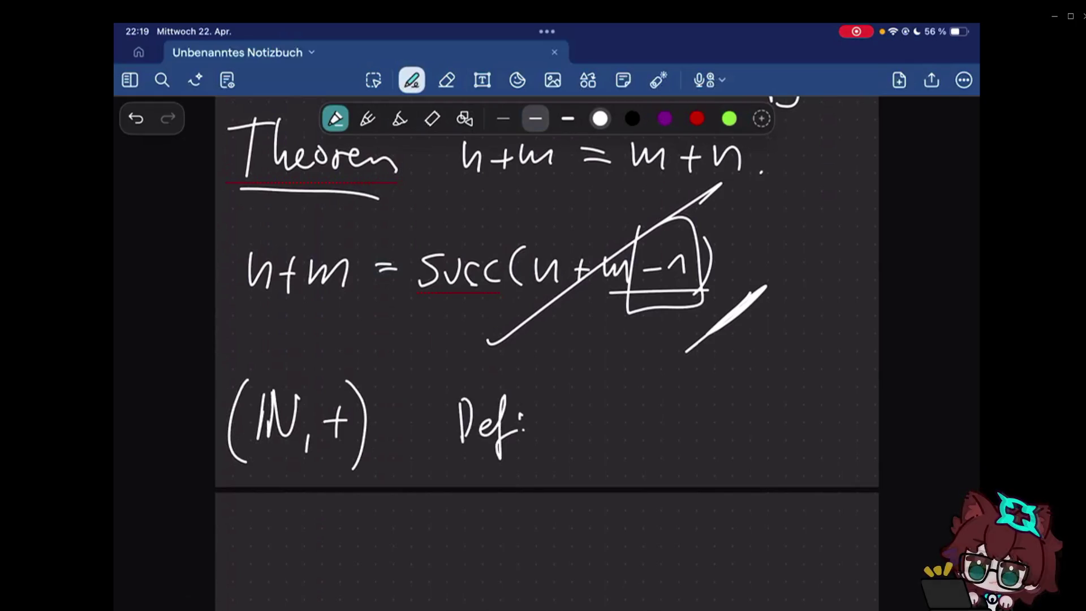
key("e")
key("p")
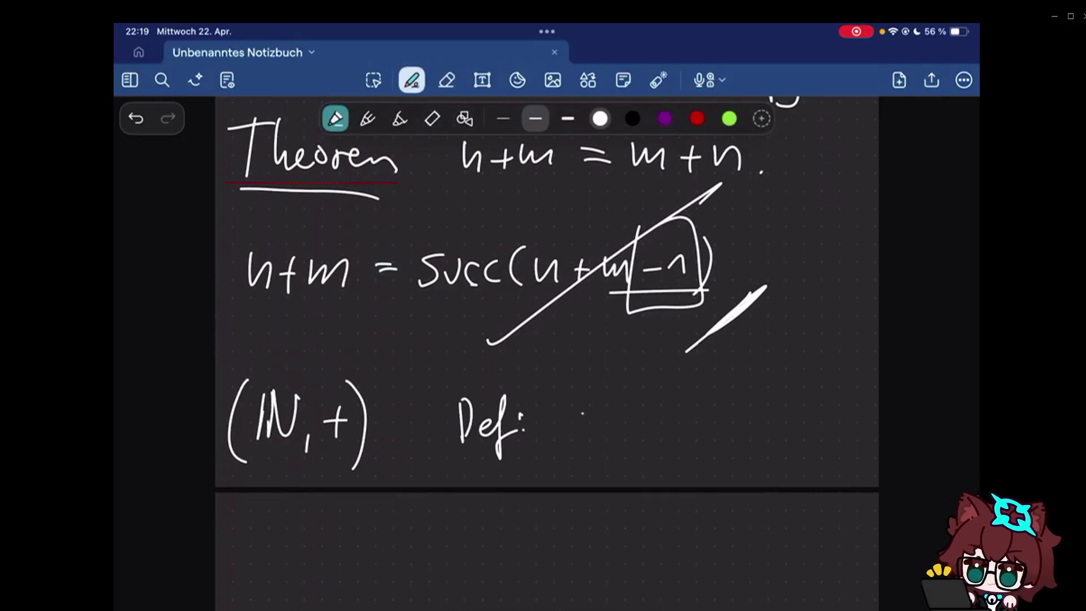
mouse_move(568, 406)
left_mouse_down()
mouse_move(589, 438)
mouse_move(569, 439)
mouse_move(589, 413)
mouse_move(596, 437)
mouse_move(645, 432)
left_mouse_up()
left_click(602, 427)
key("e")
key("p")
left_click(605, 422)
mouse_move(656, 415)
left_mouse_down()
mouse_move(673, 416)
mouse_move(670, 427)
left_mouse_up()
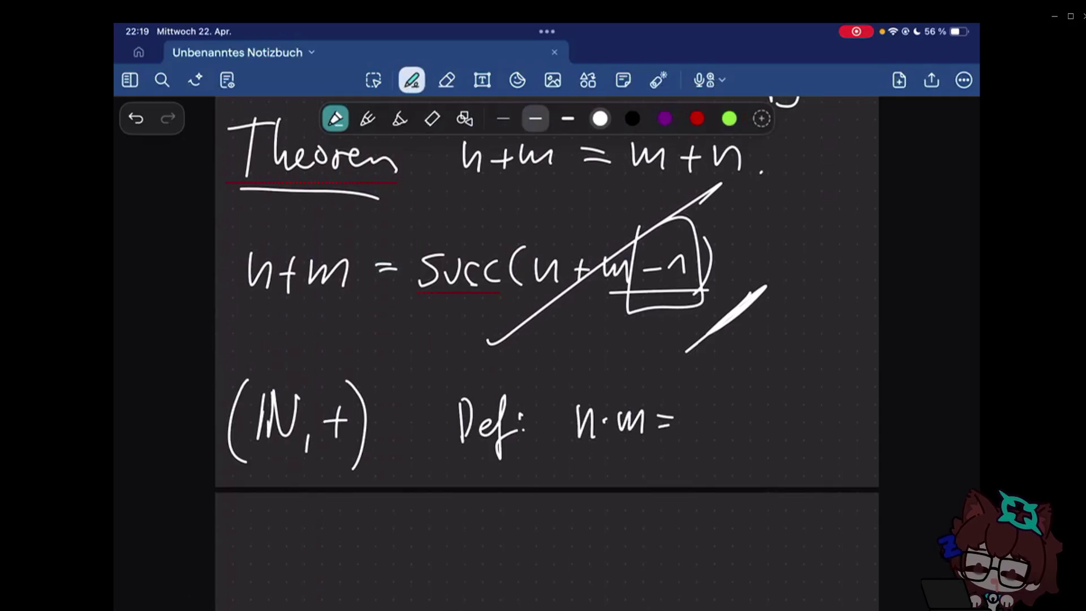
- Write the sum m+m+…+m after n·m =
mouse_move(697, 413)
left_mouse_down()
mouse_move(701, 428)
mouse_move(725, 433)
mouse_move(743, 412)
left_mouse_up()
mouse_move(734, 409)
left_mouse_down()
mouse_move(734, 435)
mouse_move(791, 423)
left_mouse_up()
mouse_move(788, 411)
left_mouse_down()
mouse_move(788, 432)
mouse_move(842, 420)
left_mouse_up()
left_click(799, 429)
left_click(820, 429)
mouse_move(845, 424)
left_mouse_down()
mouse_move(857, 411)
mouse_move(868, 428)
left_mouse_up()
- Draw an underbrace beneath the sum labelled n times
mouse_move(687, 436)
left_mouse_down()
mouse_move(698, 450)
mouse_move(859, 444)
left_mouse_up()
mouse_move(748, 484)
left_mouse_down()
mouse_move(769, 472)
mouse_move(789, 484)
left_mouse_up()
left_click_drag(784, 476, 797, 474)
left_click_drag(799, 476, 822, 482)
left_click_drag(832, 472, 823, 483)
scroll(548, 340, "down", 1)
scroll(547, 340, "down", 2)
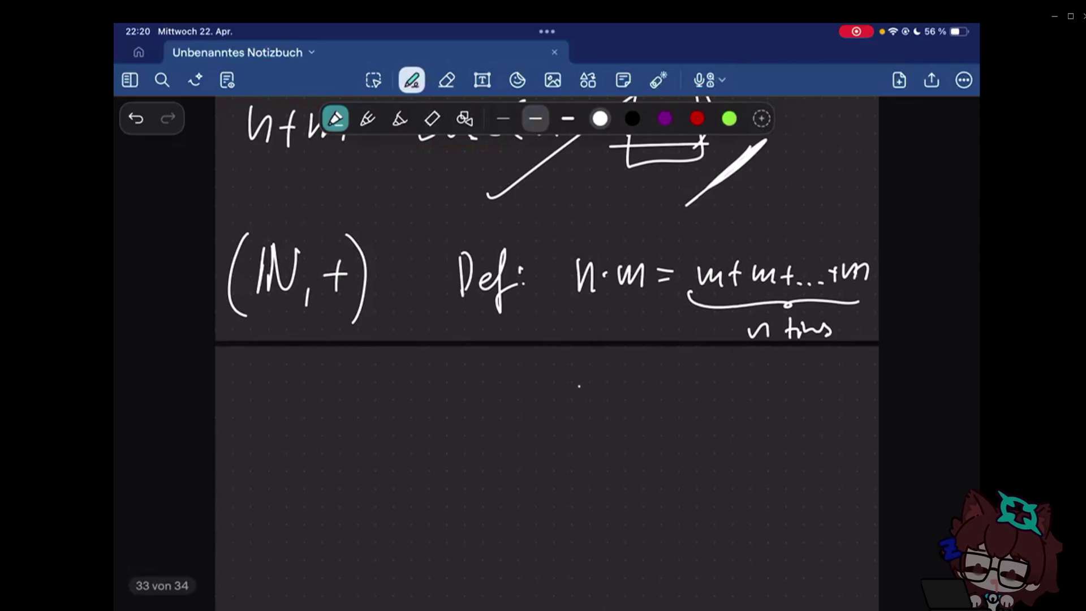
- Write m^n = m·m·…·m with an underbrace labelled n times below the multiplication definition
mouse_move(576, 402)
left_mouse_down()
mouse_move(599, 409)
mouse_move(614, 378)
mouse_move(644, 399)
mouse_move(694, 405)
mouse_move(816, 397)
mouse_move(845, 384)
mouse_move(851, 397)
left_mouse_up()
left_click_drag(670, 424, 827, 422)
mouse_move(701, 450)
left_mouse_down()
mouse_move(717, 465)
mouse_move(736, 457)
left_mouse_up()
mouse_move(758, 446)
left_mouse_down()
mouse_move(760, 465)
mouse_move(767, 453)
left_mouse_up()
mouse_move(779, 455)
left_mouse_down()
mouse_move(780, 465)
mouse_move(797, 459)
left_mouse_up()
left_click_drag(812, 453, 800, 472)
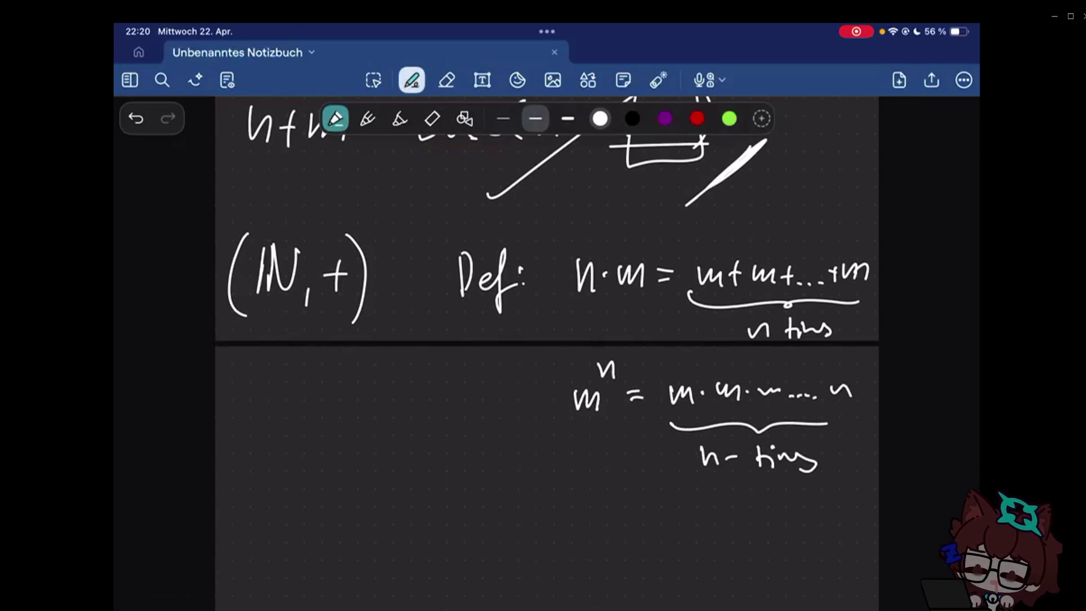
- Start a stray expression beneath the power definition, then erase it
left_click_drag(409, 495, 428, 524)
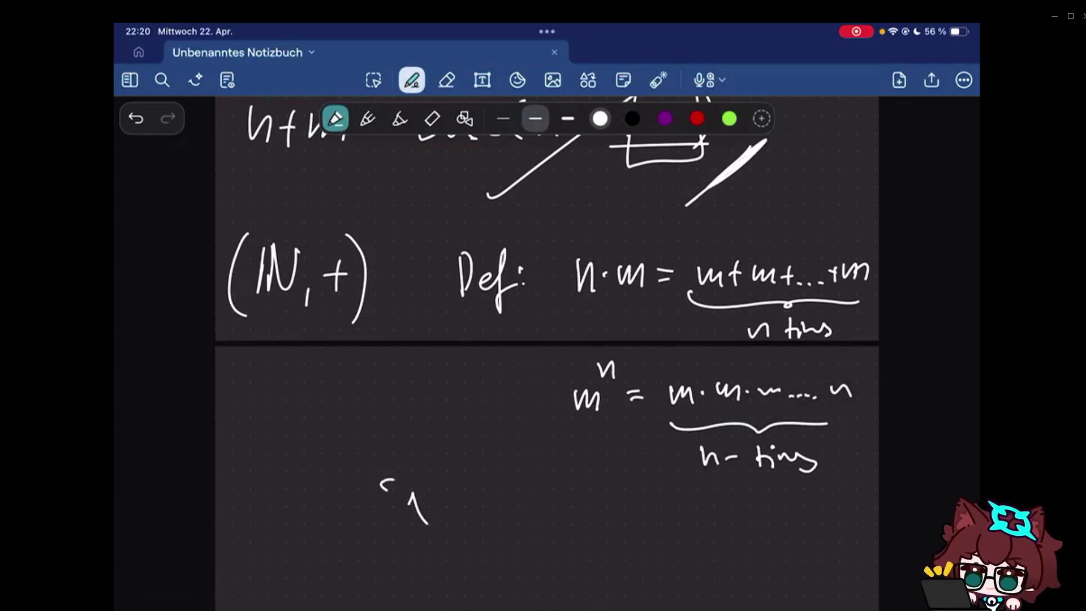
left_click_drag(383, 482, 847, 527)
left_click(447, 79)
left_click_drag(409, 500, 419, 487)
left_click(412, 79)
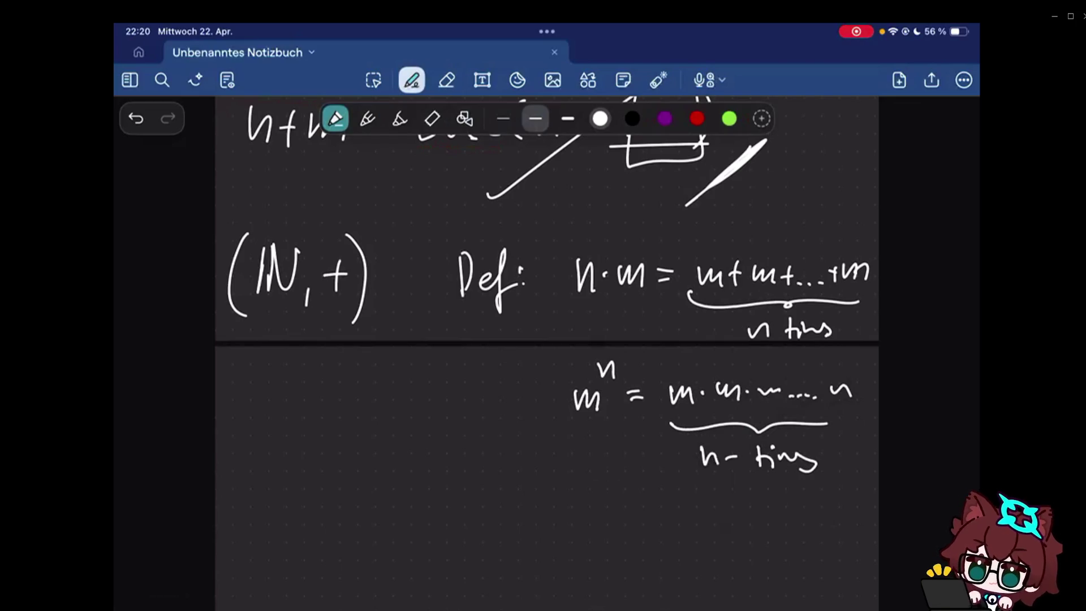